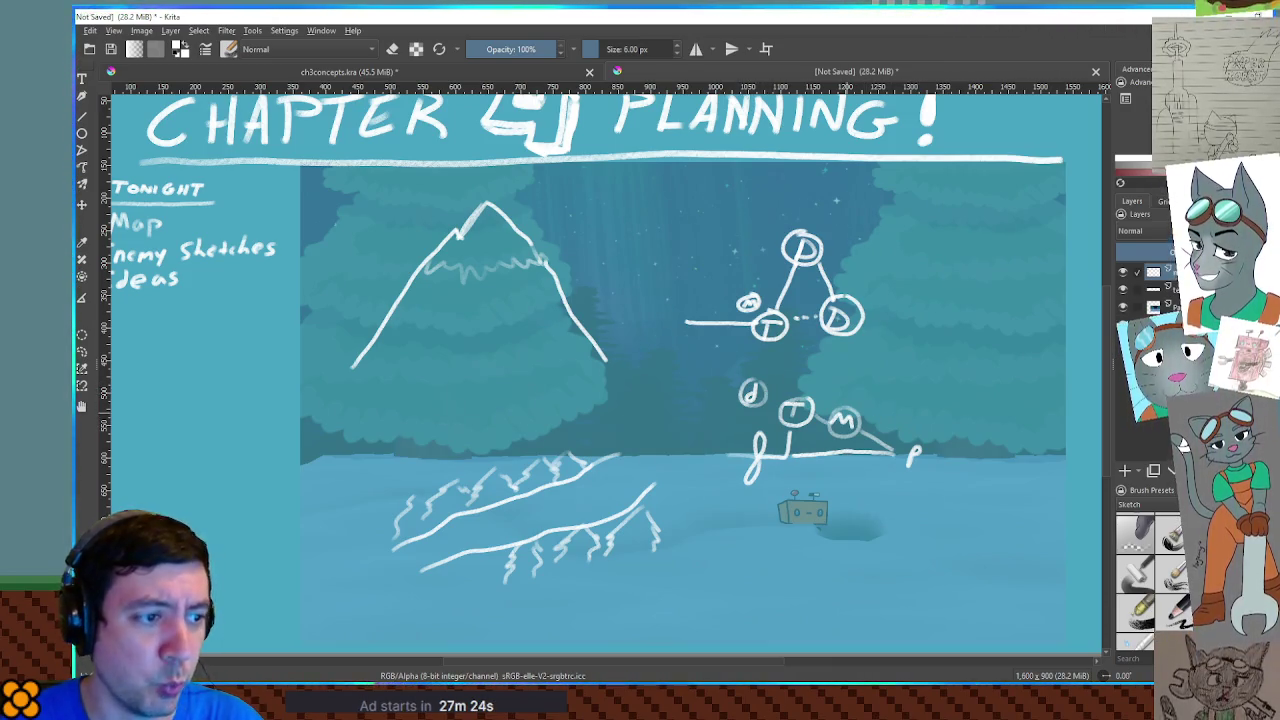
Draw a D node right of the M circle and a cross-shaped path below the robot
{"action": "left_click_drag", "start_coordinate": [923, 417], "coordinate": [922, 438]}
{"action": "mouse_move", "coordinate": [922, 418]}
{"action": "left_mouse_down"}
{"action": "mouse_move", "coordinate": [921, 437]}
{"action": "mouse_move", "coordinate": [940, 443]}
{"action": "mouse_move", "coordinate": [936, 416]}
{"action": "left_mouse_up"}
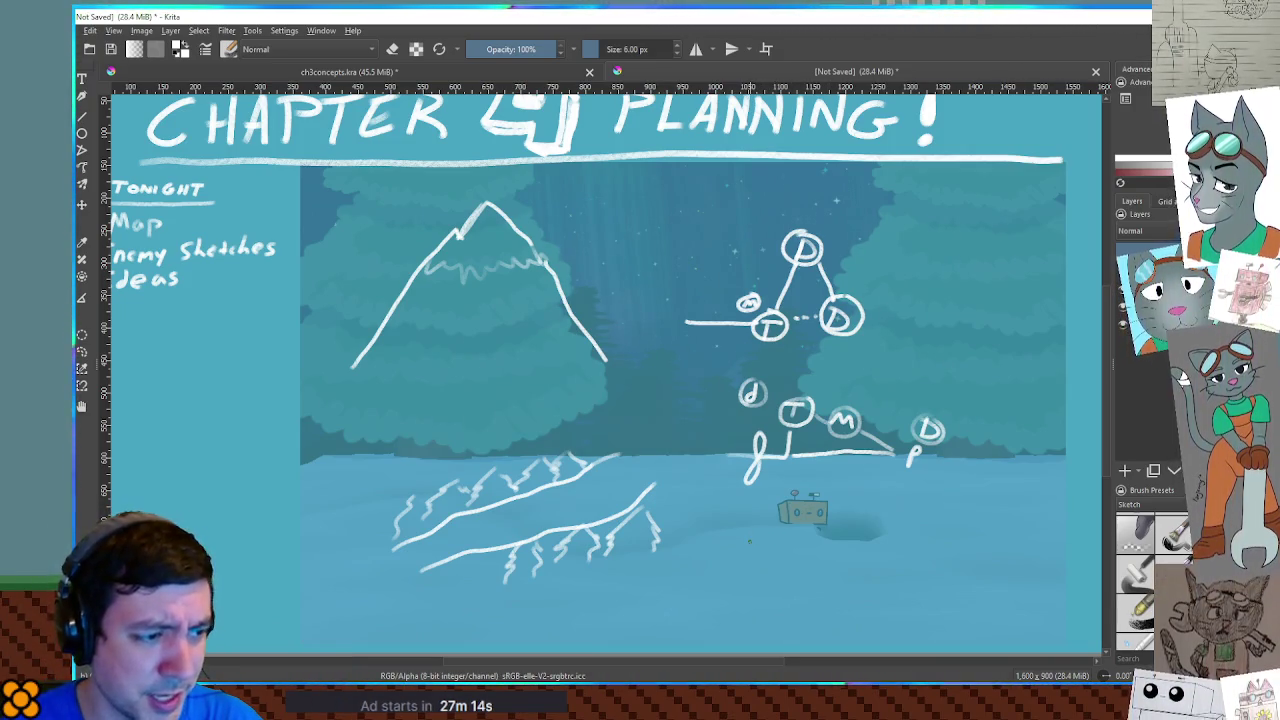
{"action": "left_click_drag", "start_coordinate": [736, 540], "coordinate": [772, 539]}
{"action": "mouse_move", "coordinate": [768, 527]}
{"action": "left_mouse_down"}
{"action": "mouse_move", "coordinate": [760, 563]}
{"action": "mouse_move", "coordinate": [788, 545]}
{"action": "left_mouse_up"}
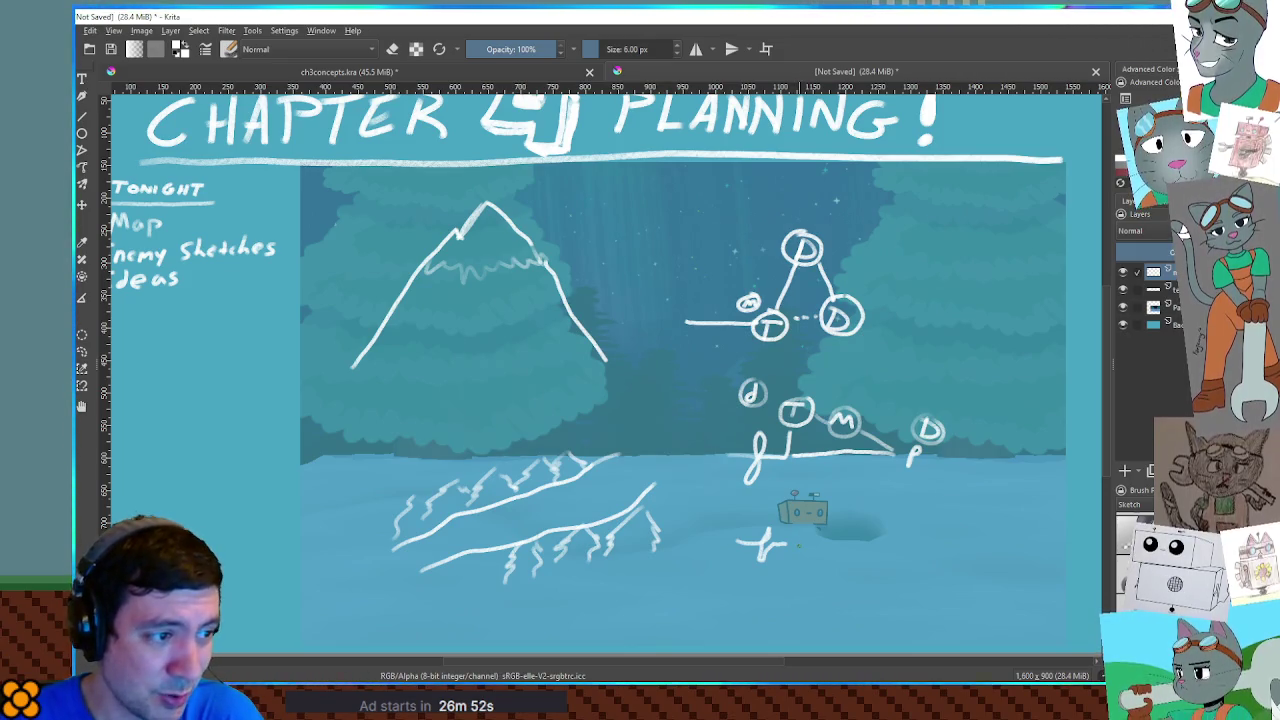
{"action": "left_click_drag", "start_coordinate": [786, 544], "coordinate": [800, 546]}
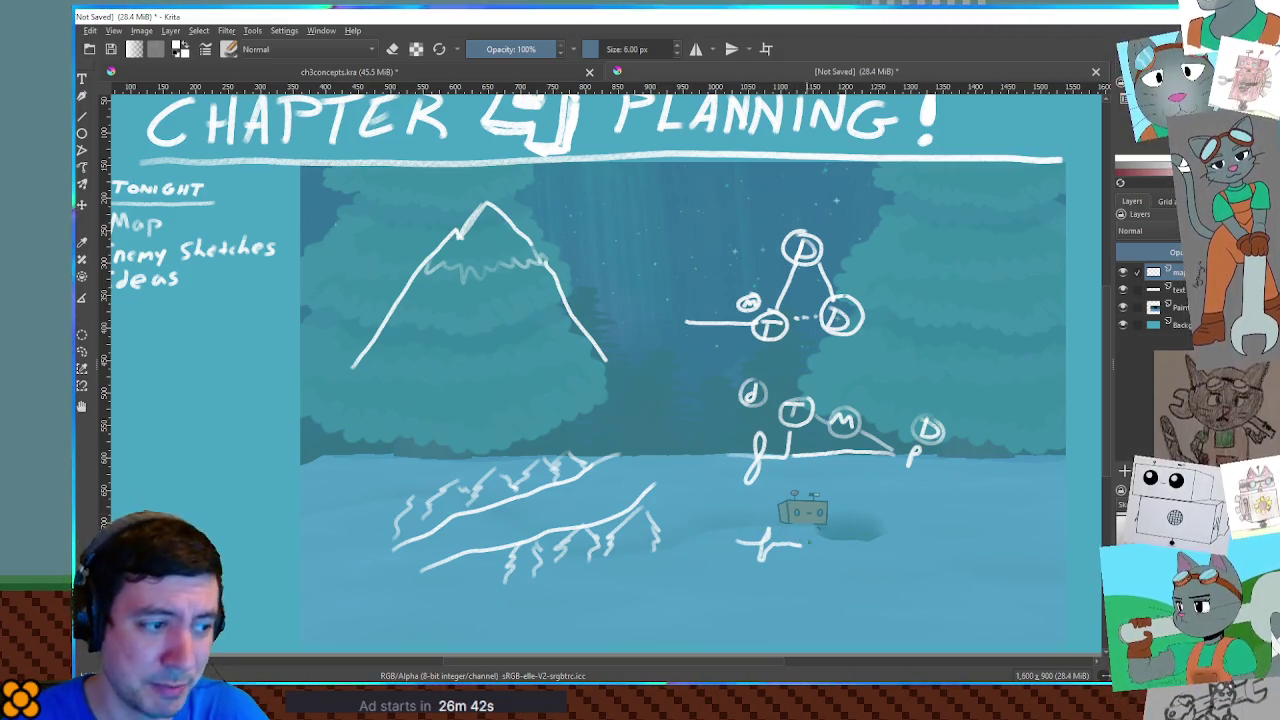
Draw a T beside the sketched path and a circled D right of the robot
{"action": "left_click_drag", "start_coordinate": [812, 534], "coordinate": [837, 533]}
{"action": "mouse_move", "coordinate": [825, 535]}
{"action": "left_mouse_down"}
{"action": "mouse_move", "coordinate": [822, 550]}
{"action": "mouse_move", "coordinate": [836, 530]}
{"action": "left_mouse_up"}
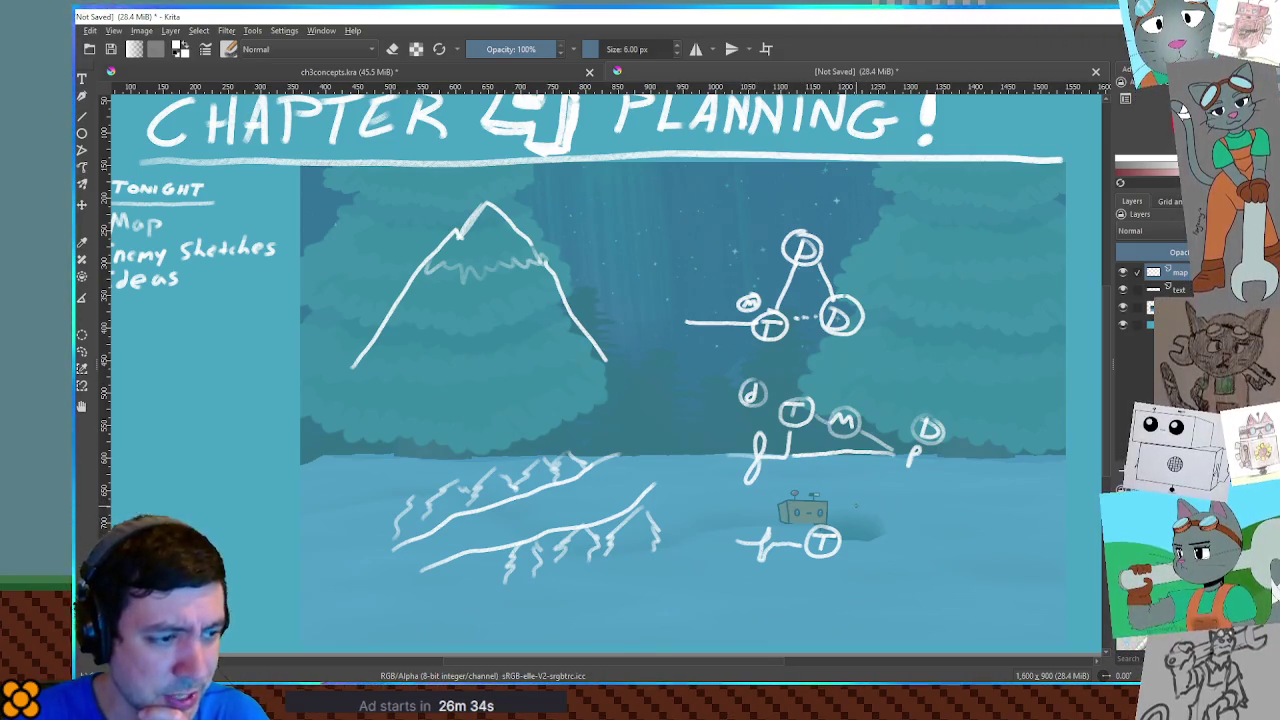
{"action": "mouse_move", "coordinate": [855, 500]}
{"action": "left_mouse_down"}
{"action": "mouse_move", "coordinate": [855, 516]}
{"action": "mouse_move", "coordinate": [871, 512]}
{"action": "mouse_move", "coordinate": [856, 494]}
{"action": "left_mouse_up"}
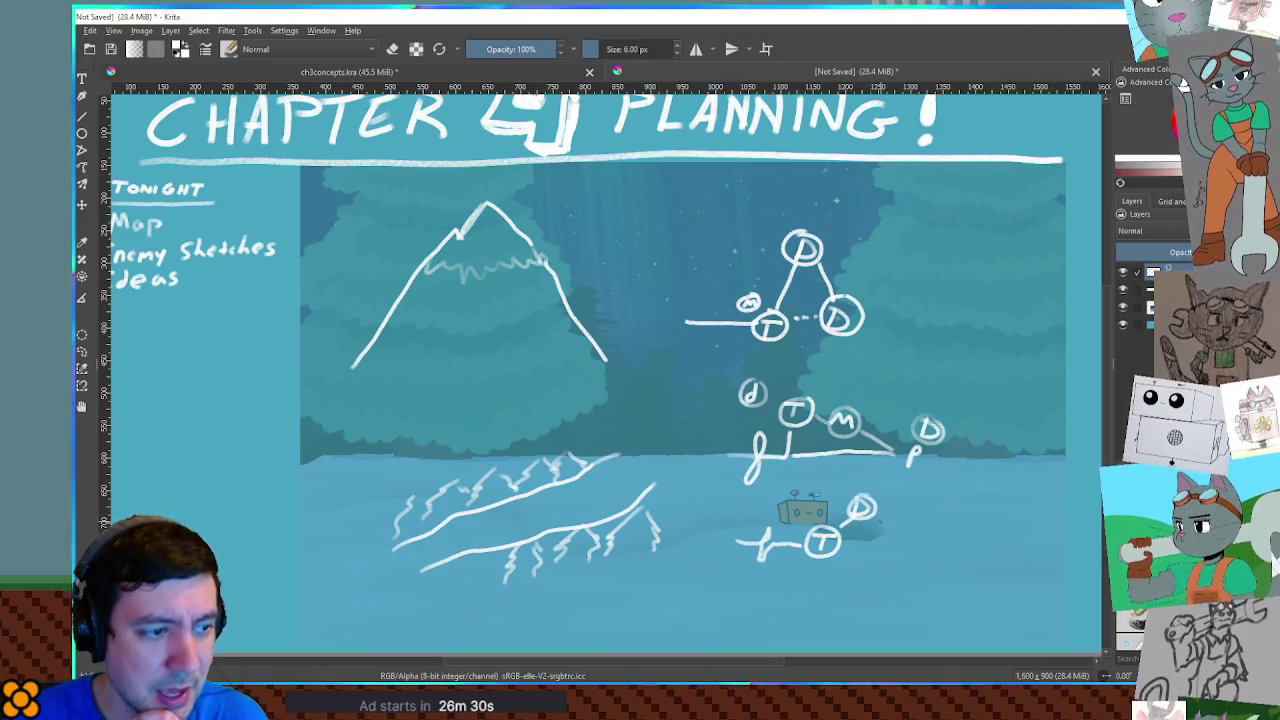
Connect the D down past the circled T, circle a node over the robot, and add a B label
{"action": "mouse_move", "coordinate": [878, 514]}
{"action": "left_mouse_down"}
{"action": "mouse_move", "coordinate": [858, 550]}
{"action": "mouse_move", "coordinate": [842, 550]}
{"action": "left_mouse_up"}
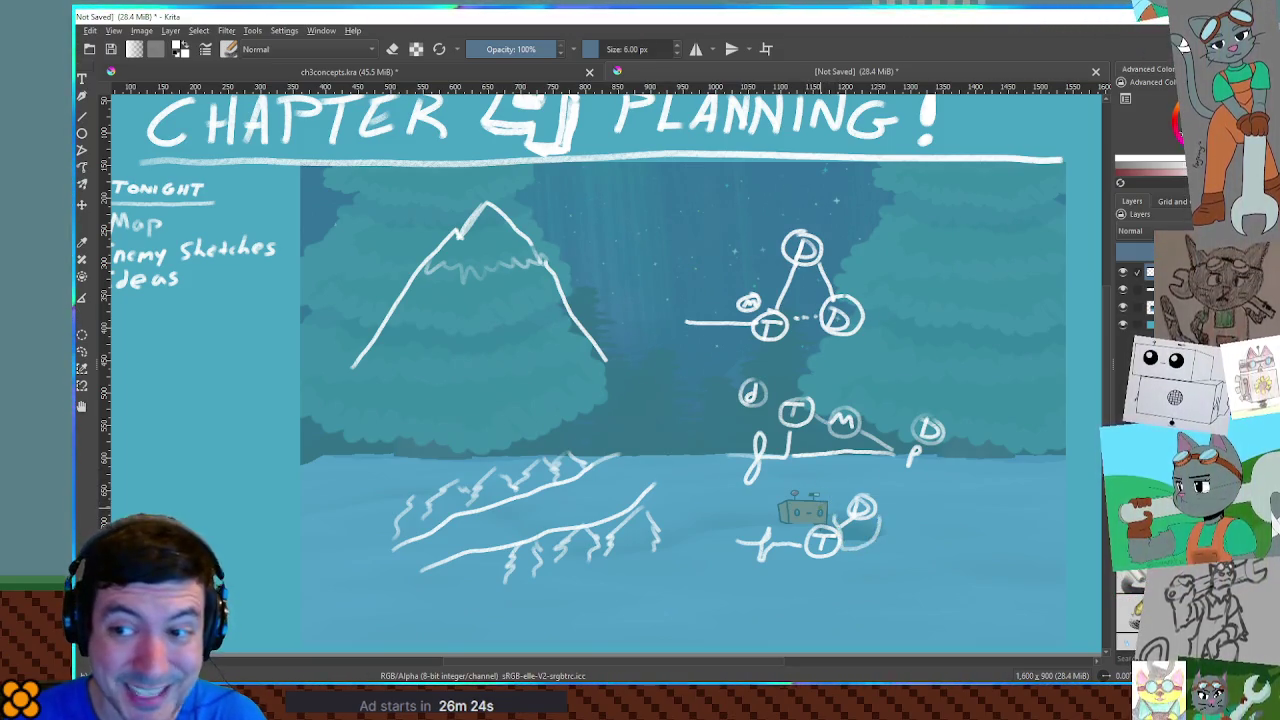
{"action": "mouse_move", "coordinate": [820, 490]}
{"action": "left_mouse_down"}
{"action": "mouse_move", "coordinate": [822, 516]}
{"action": "mouse_move", "coordinate": [830, 485]}
{"action": "mouse_move", "coordinate": [790, 493]}
{"action": "mouse_move", "coordinate": [802, 505]}
{"action": "mouse_move", "coordinate": [810, 492]}
{"action": "left_mouse_up"}
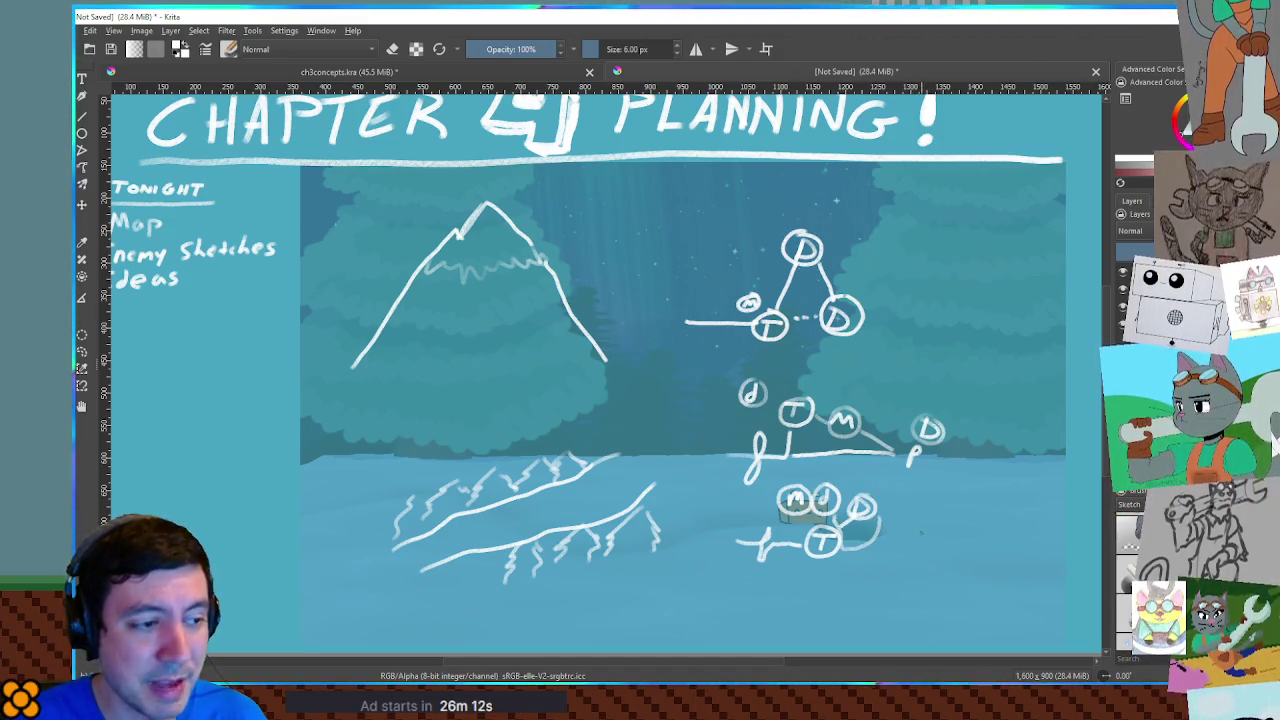
{"action": "left_click_drag", "start_coordinate": [900, 530], "coordinate": [910, 555]}
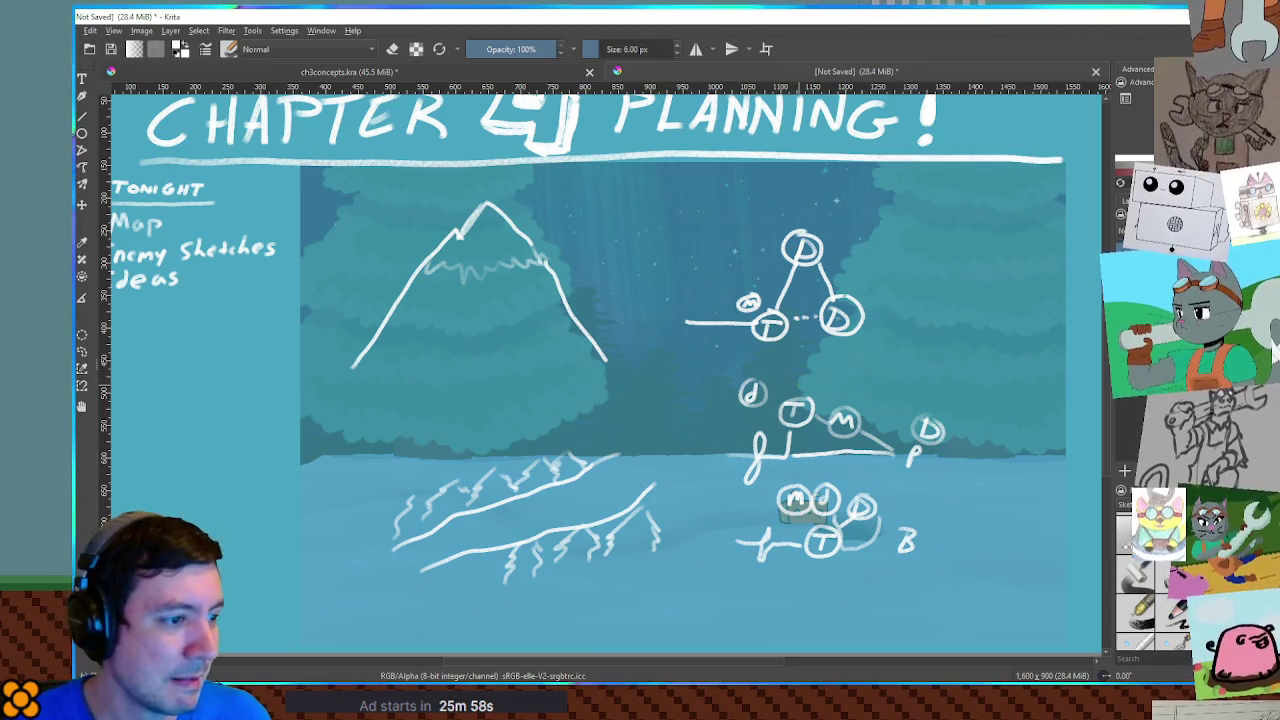
{"action": "key", "text": "ctrl+r"}
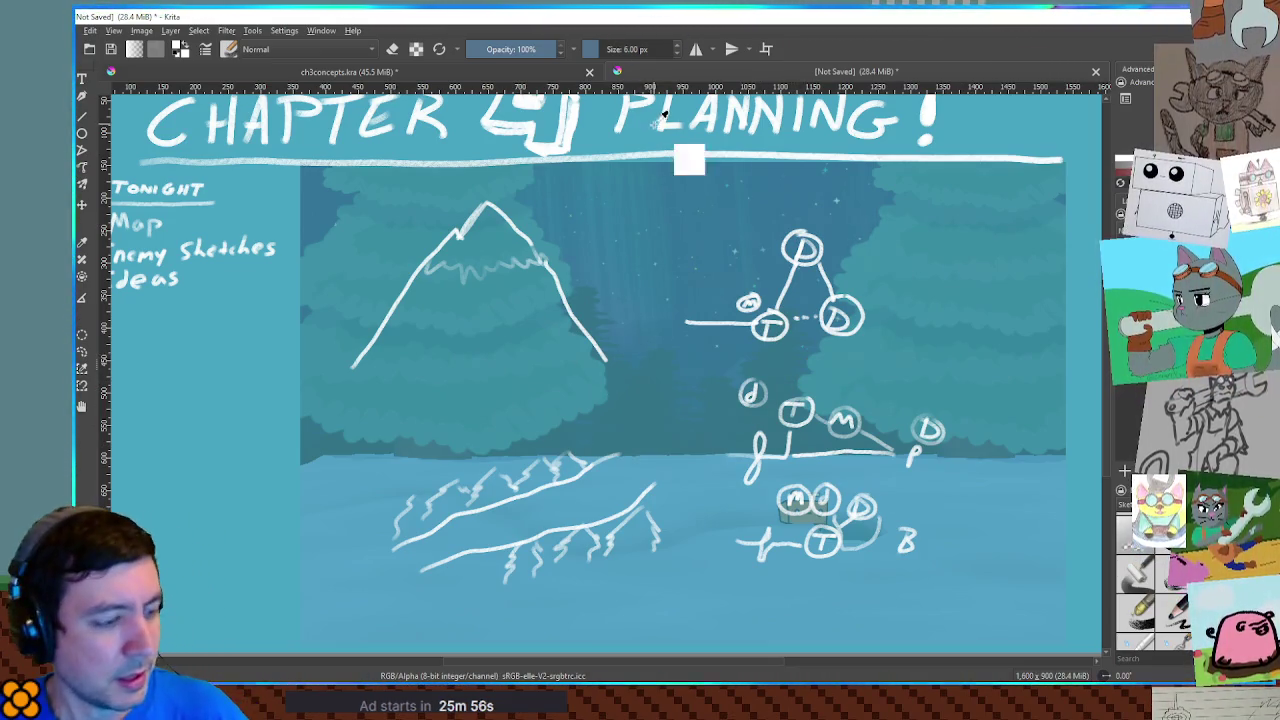
{"action": "left_click_drag", "start_coordinate": [655, 196], "coordinate": [908, 360]}
{"action": "left_click_drag", "start_coordinate": [690, 328], "coordinate": [994, 588]}
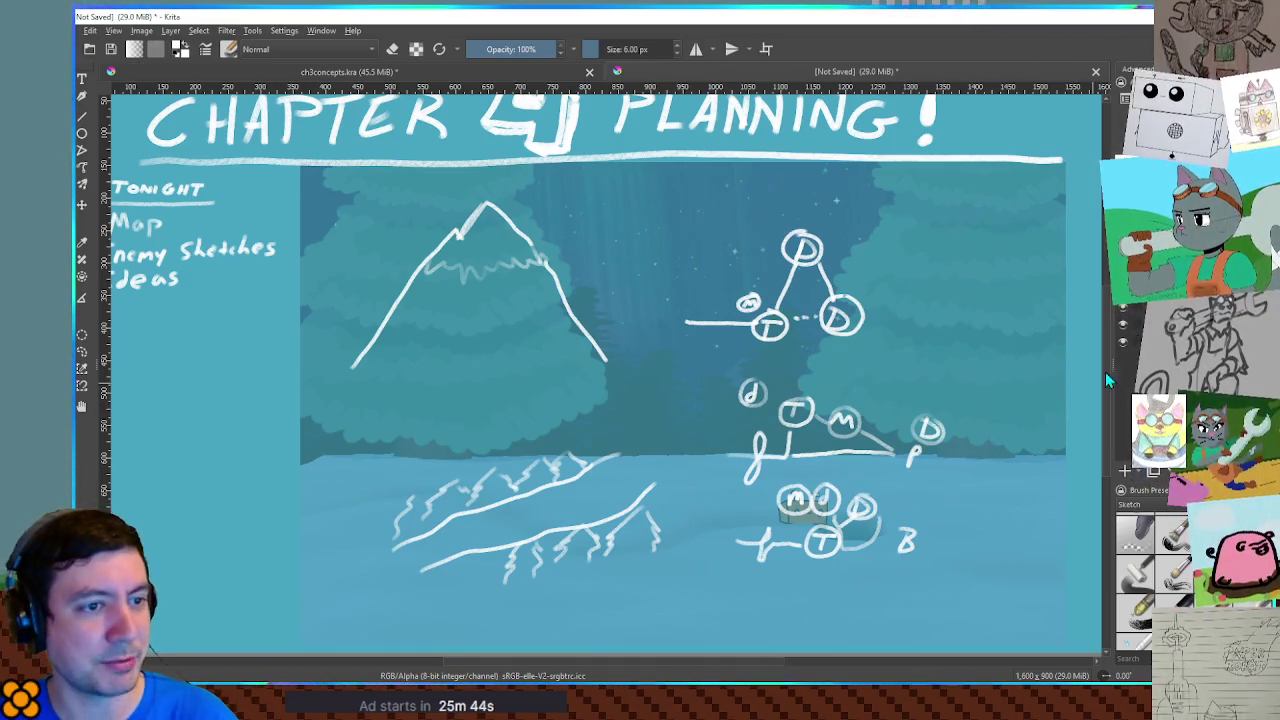
{"action": "left_click", "coordinate": [817, 296]}
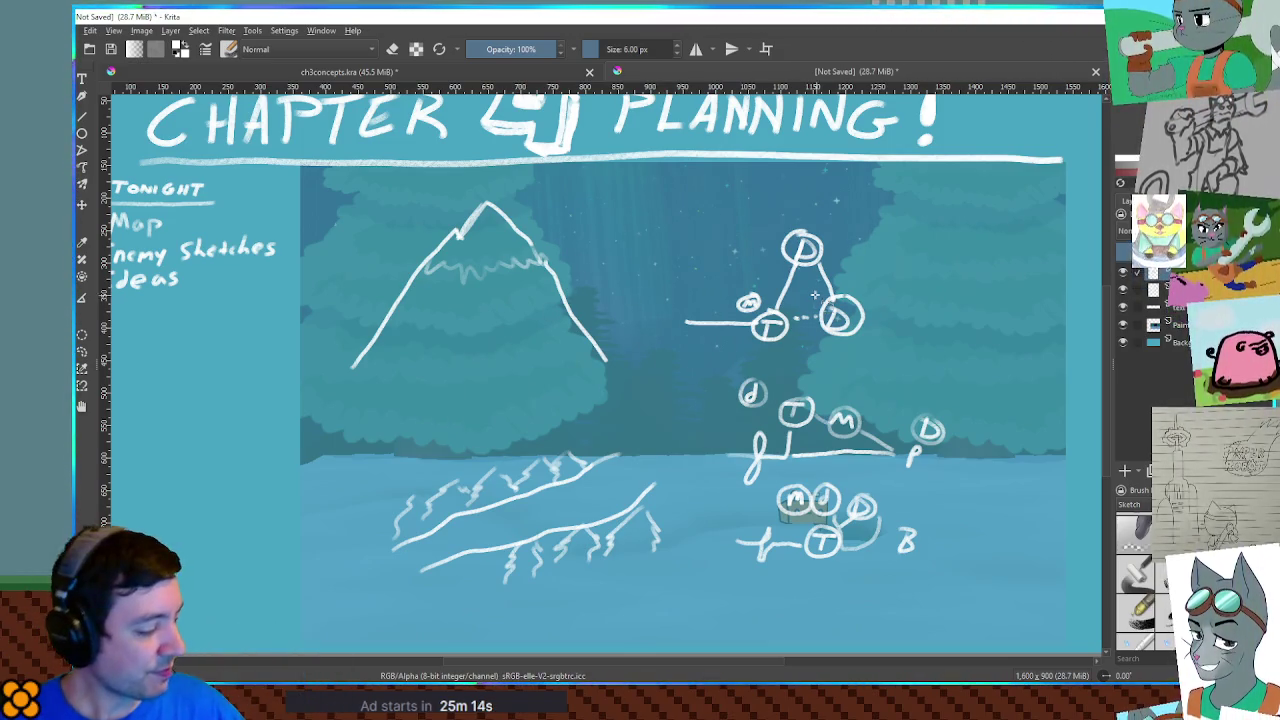
{"action": "key", "text": "t"}
Move the right-hand node maps up and enlarge the brush to about 14.17 px
{"action": "mouse_move", "coordinate": [835, 518]}
{"action": "left_mouse_down"}
{"action": "mouse_move", "coordinate": [847, 433]}
{"action": "mouse_move", "coordinate": [855, 445]}
{"action": "left_mouse_up"}
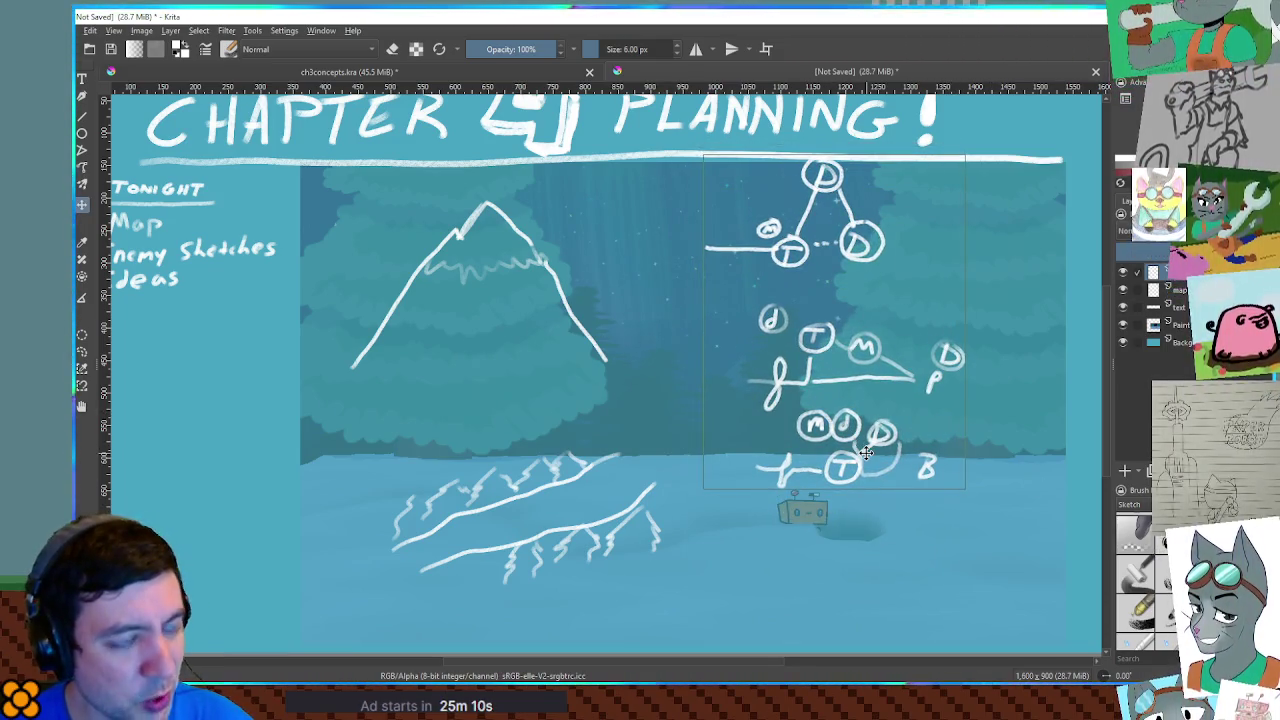
{"action": "key", "text": "b"}
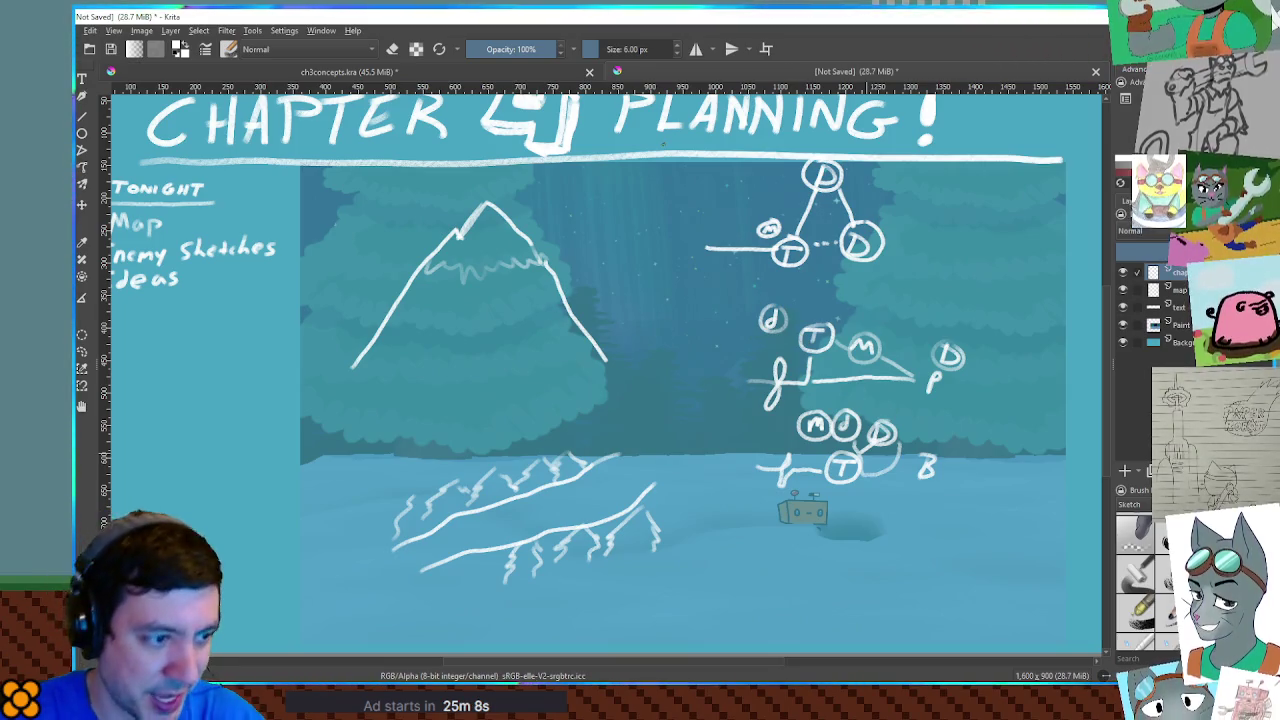
{"action": "mouse_move", "coordinate": [770, 557]}
{"action": "left_mouse_down"}
{"action": "mouse_move", "coordinate": [908, 546]}
{"action": "mouse_move", "coordinate": [879, 580]}
{"action": "mouse_move", "coordinate": [848, 568]}
{"action": "mouse_move", "coordinate": [905, 530]}
{"action": "left_mouse_up"}
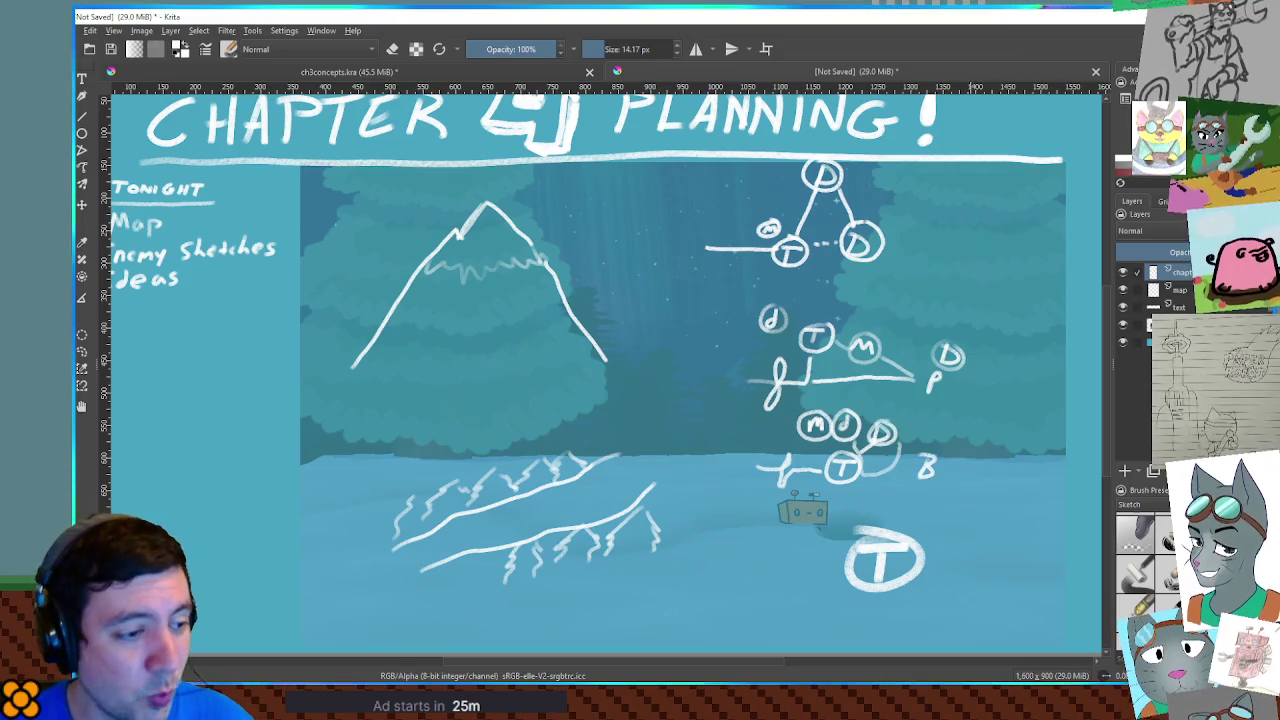
Replace the large T with a circled D and circled T at lower right, joined by a curly line
{"action": "key", "text": "ctrl+z"}
{"action": "key", "text": "ctrl+z"}
{"action": "key", "text": "ctrl+z"}
{"action": "mouse_move", "coordinate": [996, 557]}
{"action": "left_mouse_down"}
{"action": "mouse_move", "coordinate": [1002, 588]}
{"action": "mouse_move", "coordinate": [1040, 552]}
{"action": "left_mouse_up"}
{"action": "mouse_move", "coordinate": [898, 552]}
{"action": "left_mouse_down"}
{"action": "mouse_move", "coordinate": [940, 550]}
{"action": "mouse_move", "coordinate": [928, 590]}
{"action": "mouse_move", "coordinate": [950, 566]}
{"action": "mouse_move", "coordinate": [984, 566]}
{"action": "left_mouse_up"}
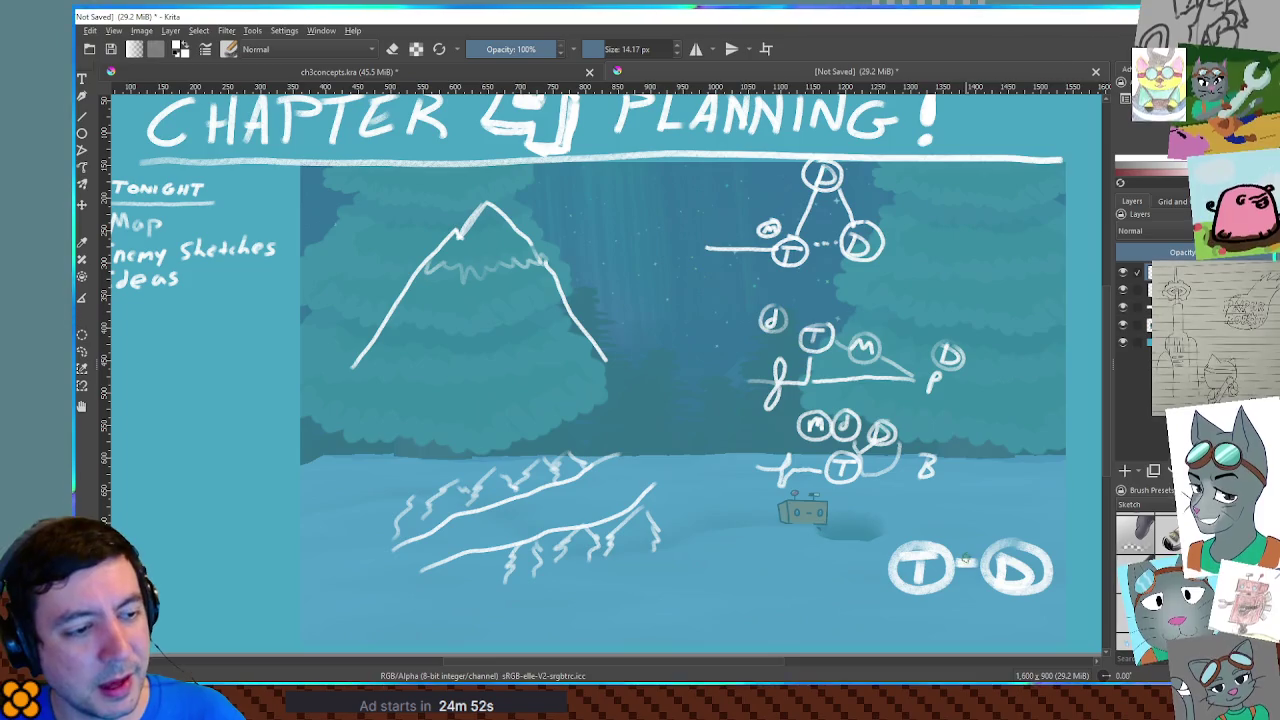
{"action": "left_click_drag", "start_coordinate": [972, 530], "coordinate": [963, 600]}
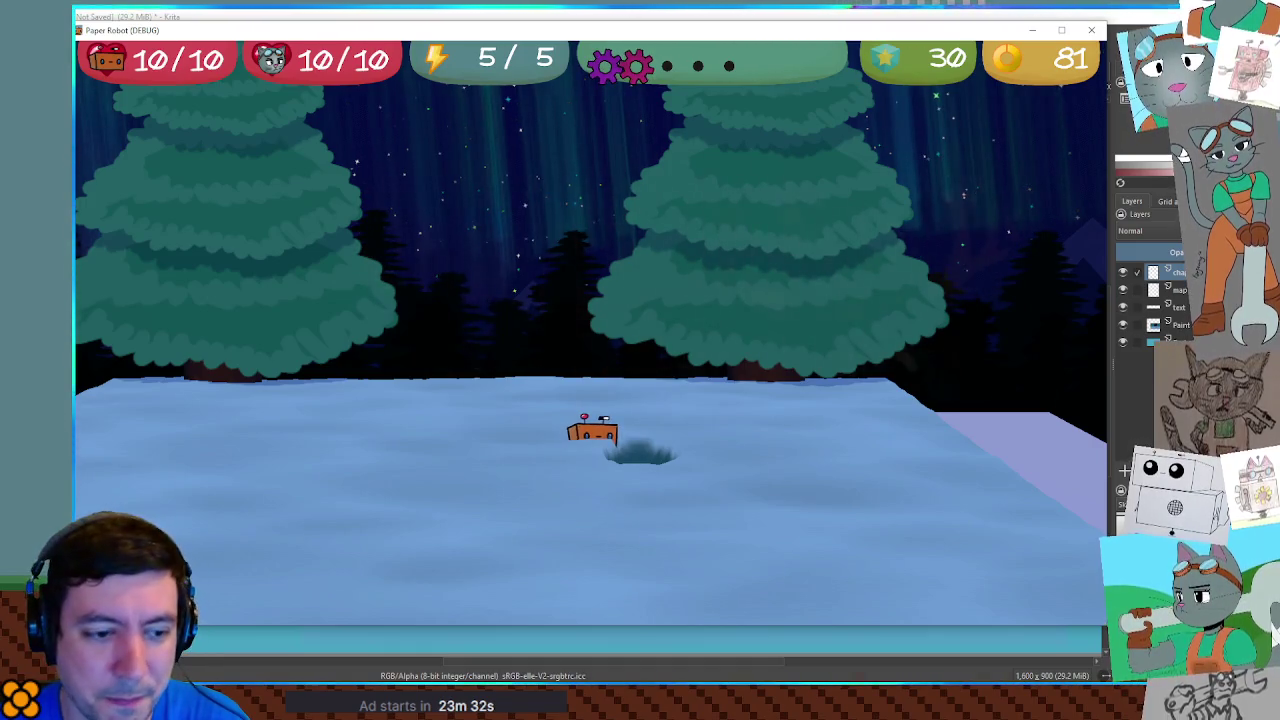
Leave the game for Krita, then bring the Paper Robot (DEBUG) window back to the front
{"action": "key", "text": "alt+F4"}
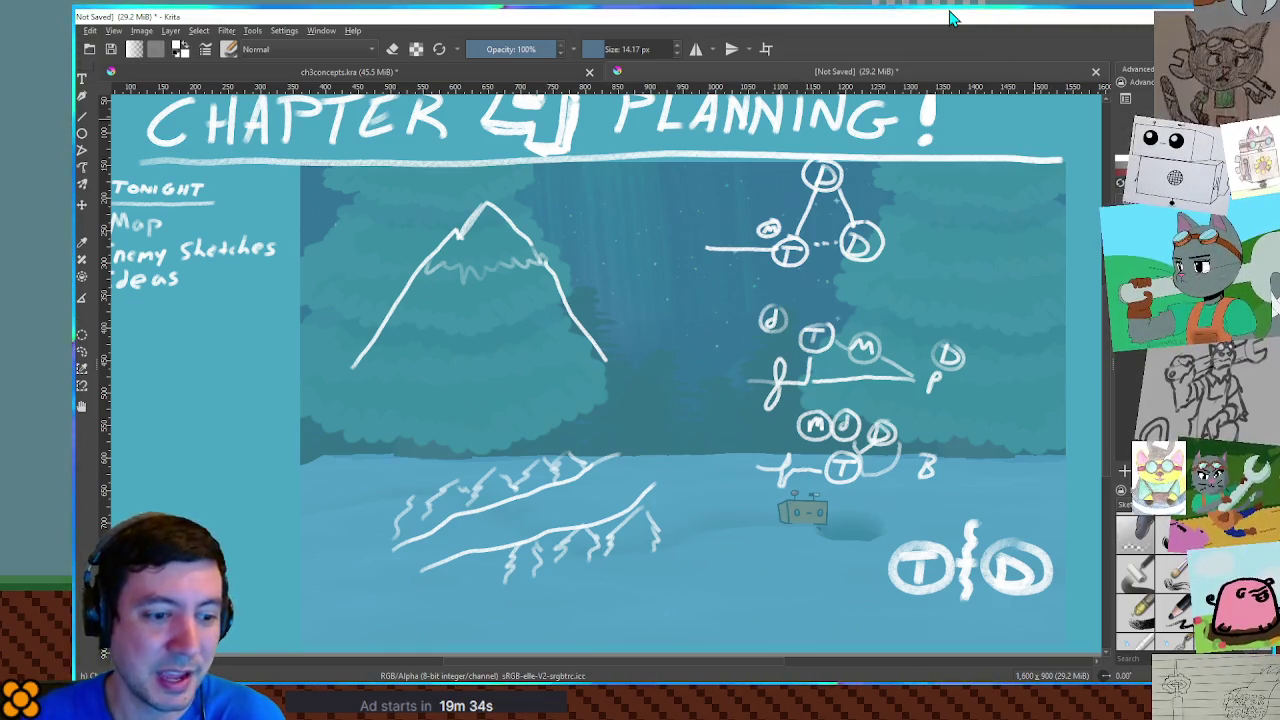
{"action": "key", "text": "alt+Tab"}
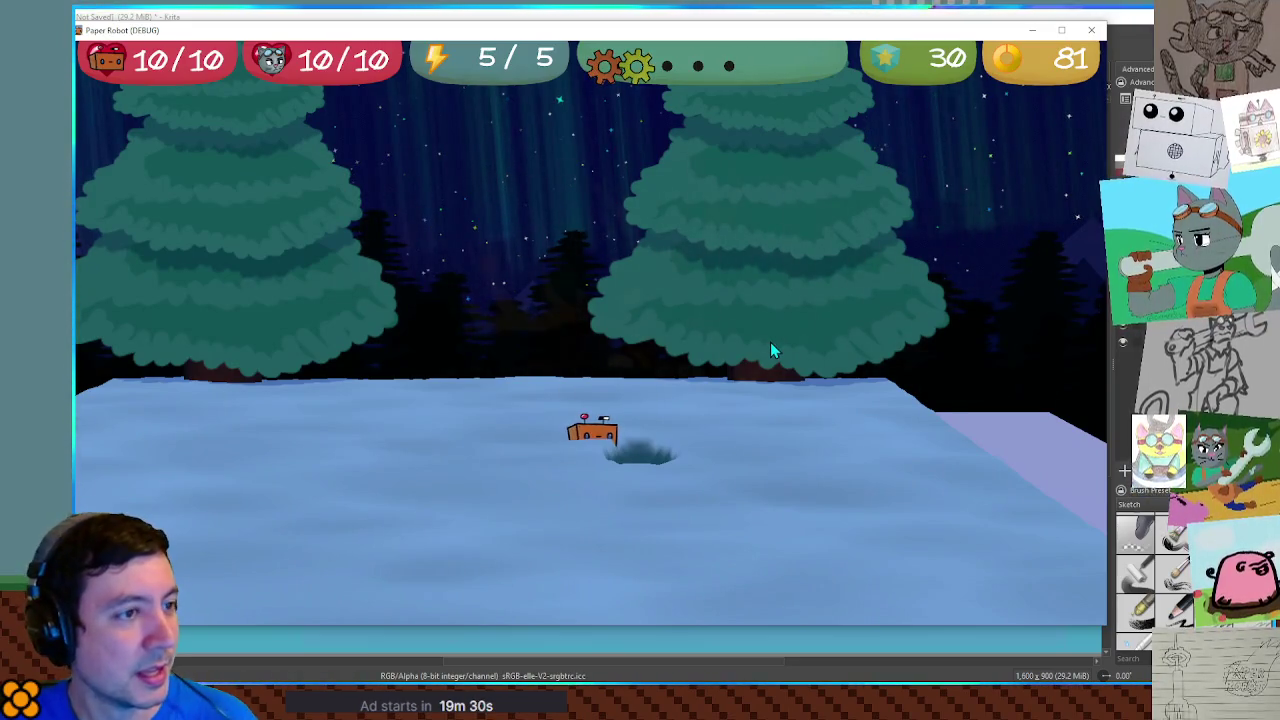
Walk the robot right, left onto the purple ledge, flatten it and move right, then return to Krita
{"action": "key", "text": "Right"}
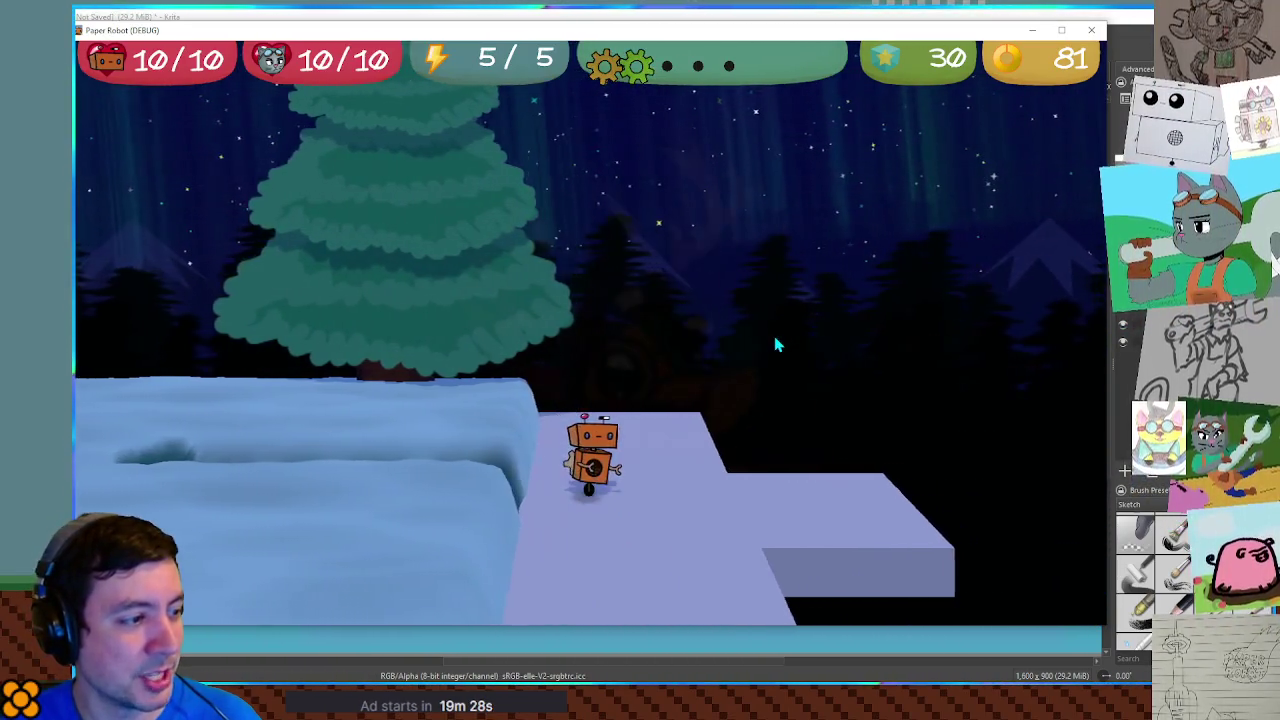
{"action": "key", "text": "Left"}
{"action": "key", "text": "Left"}
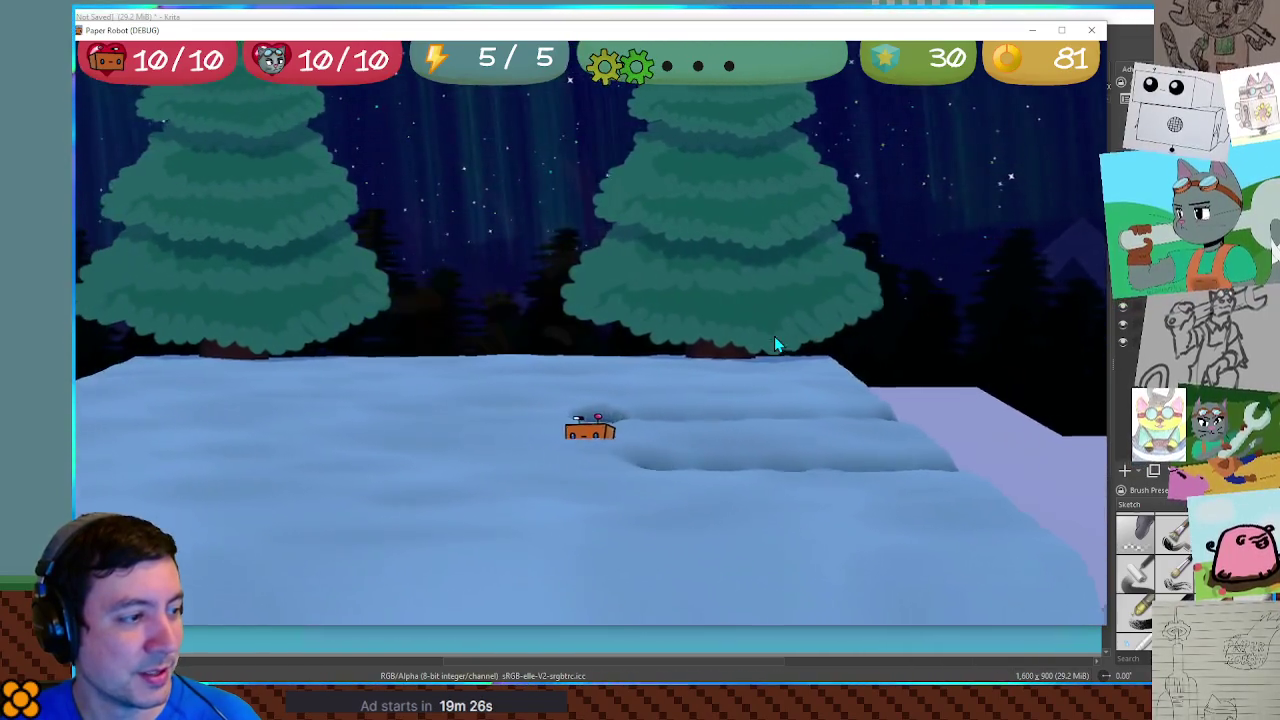
{"action": "key", "text": "Left"}
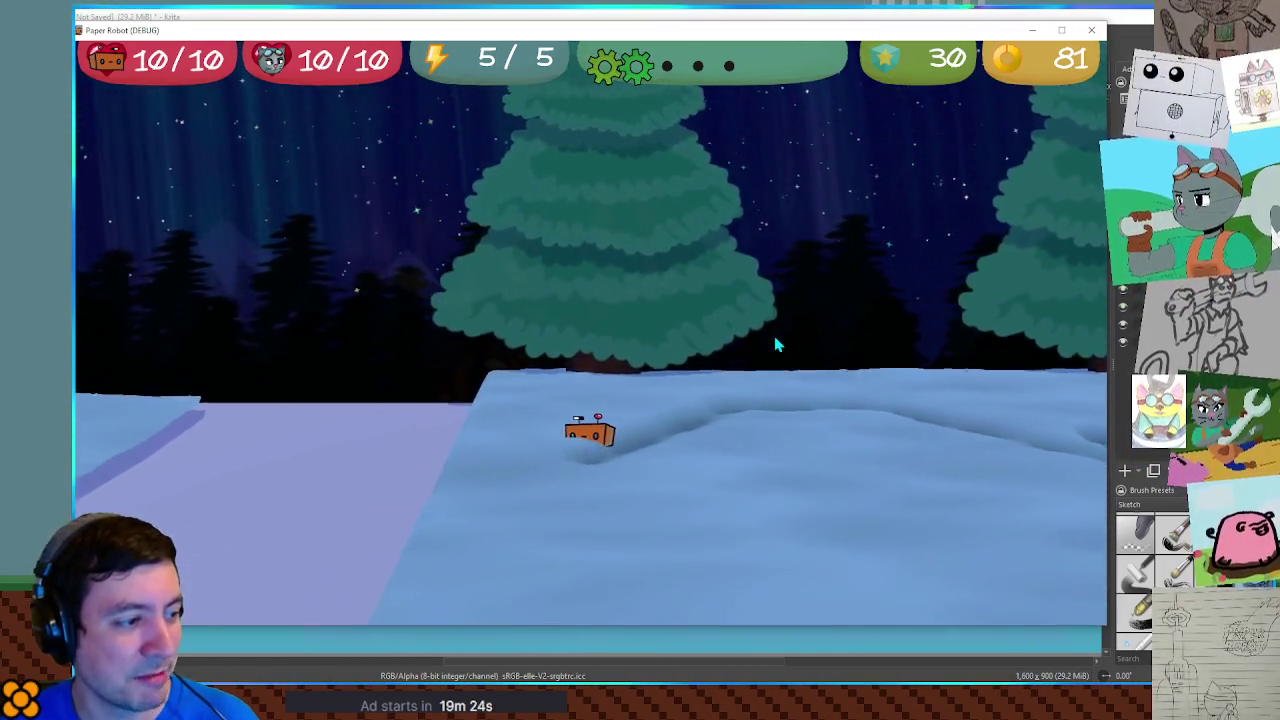
{"action": "key", "text": "Down"}
{"action": "key", "text": "Right"}
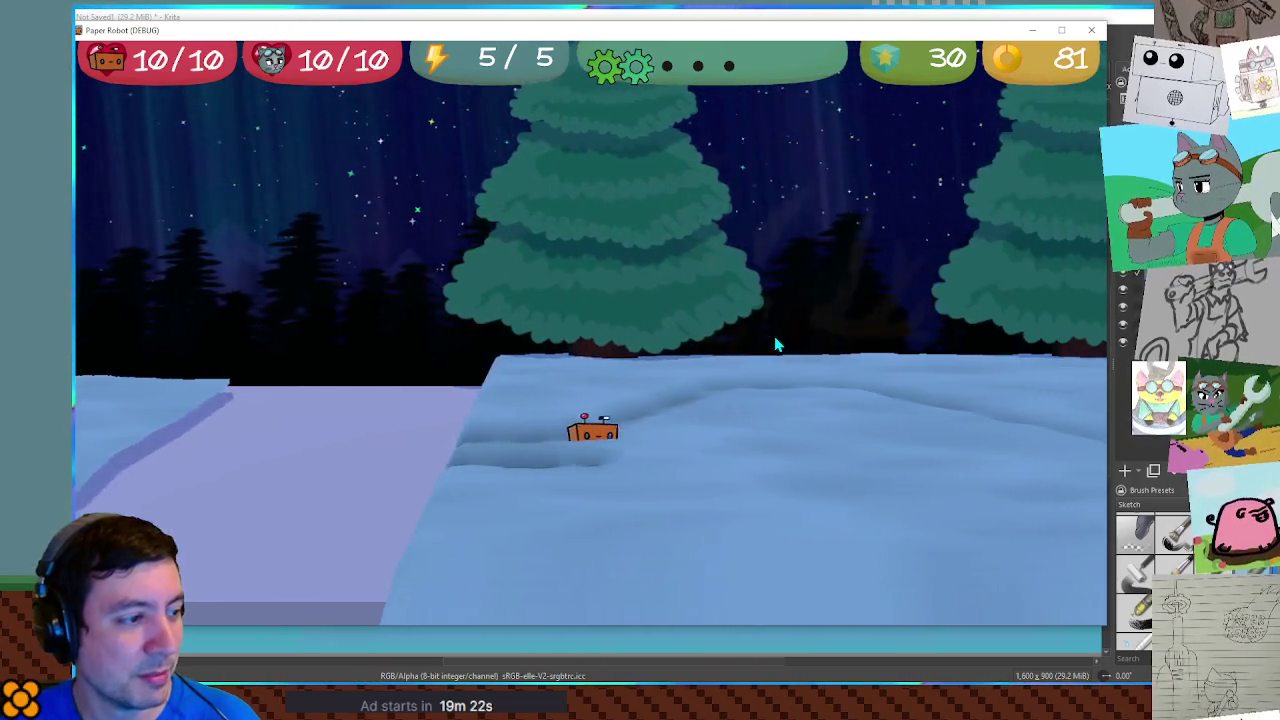
{"action": "key", "text": "Right"}
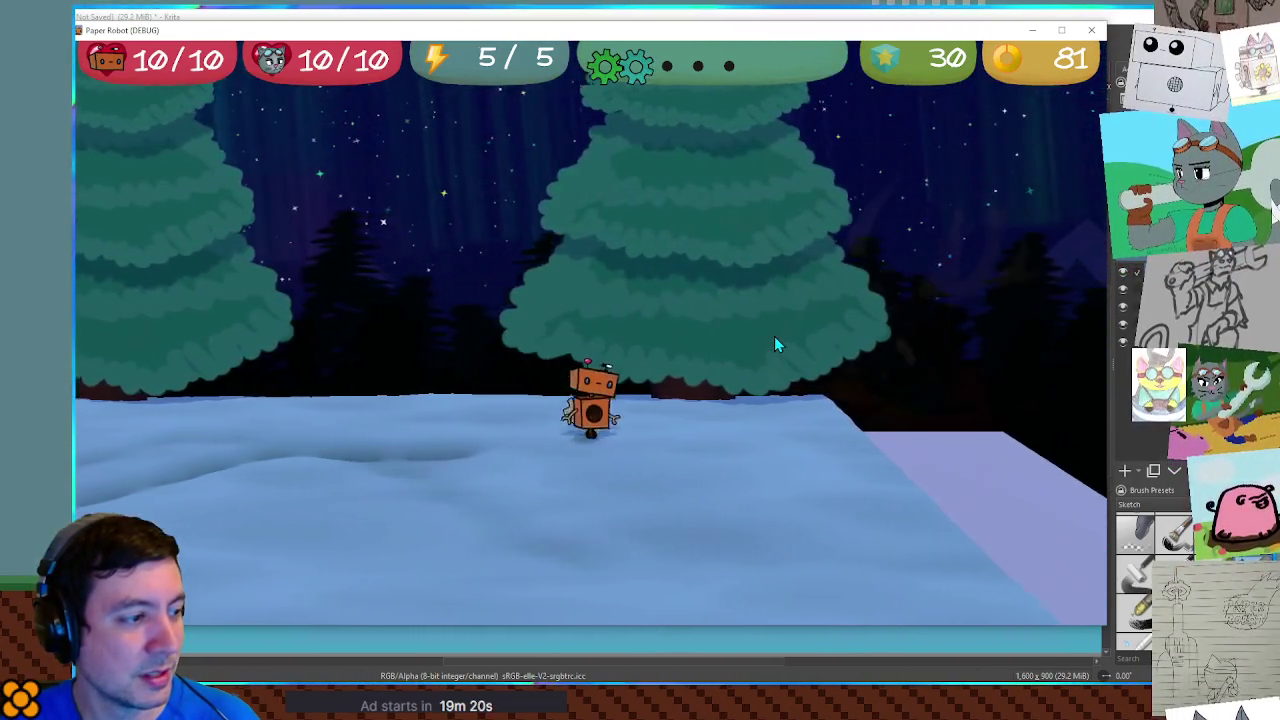
{"action": "key", "text": "Right"}
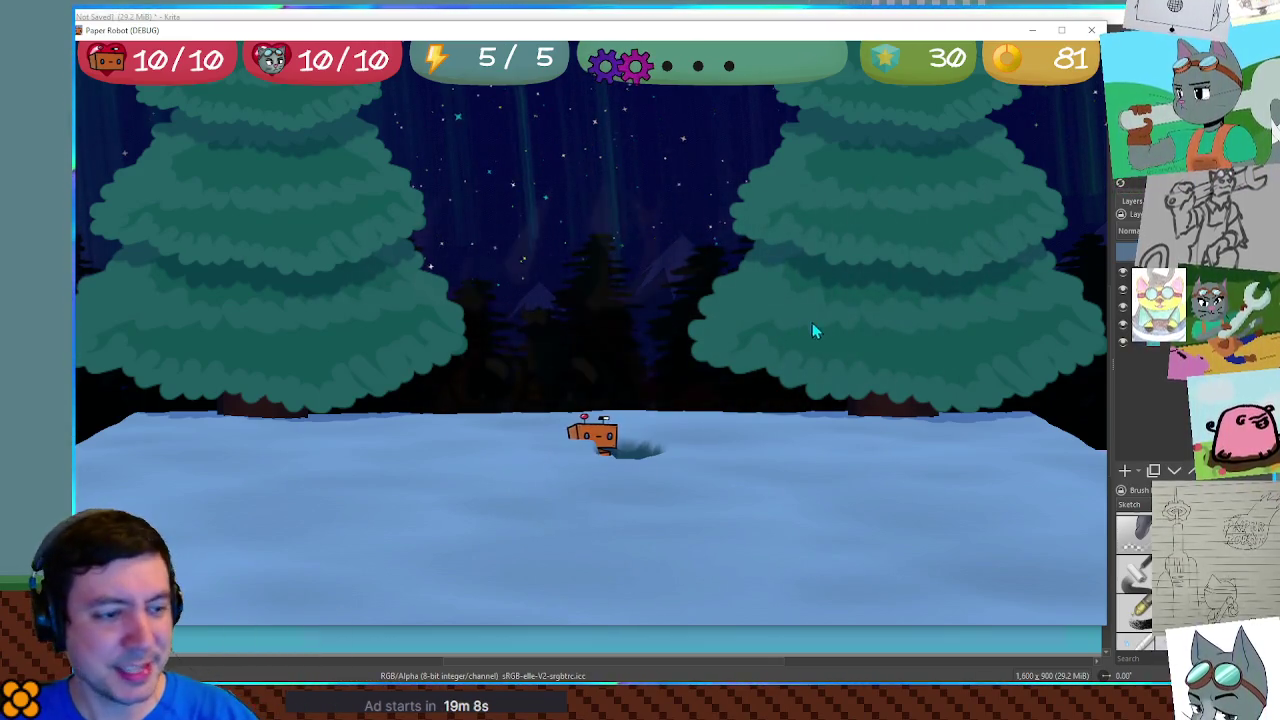
{"action": "key", "text": "alt+F4"}
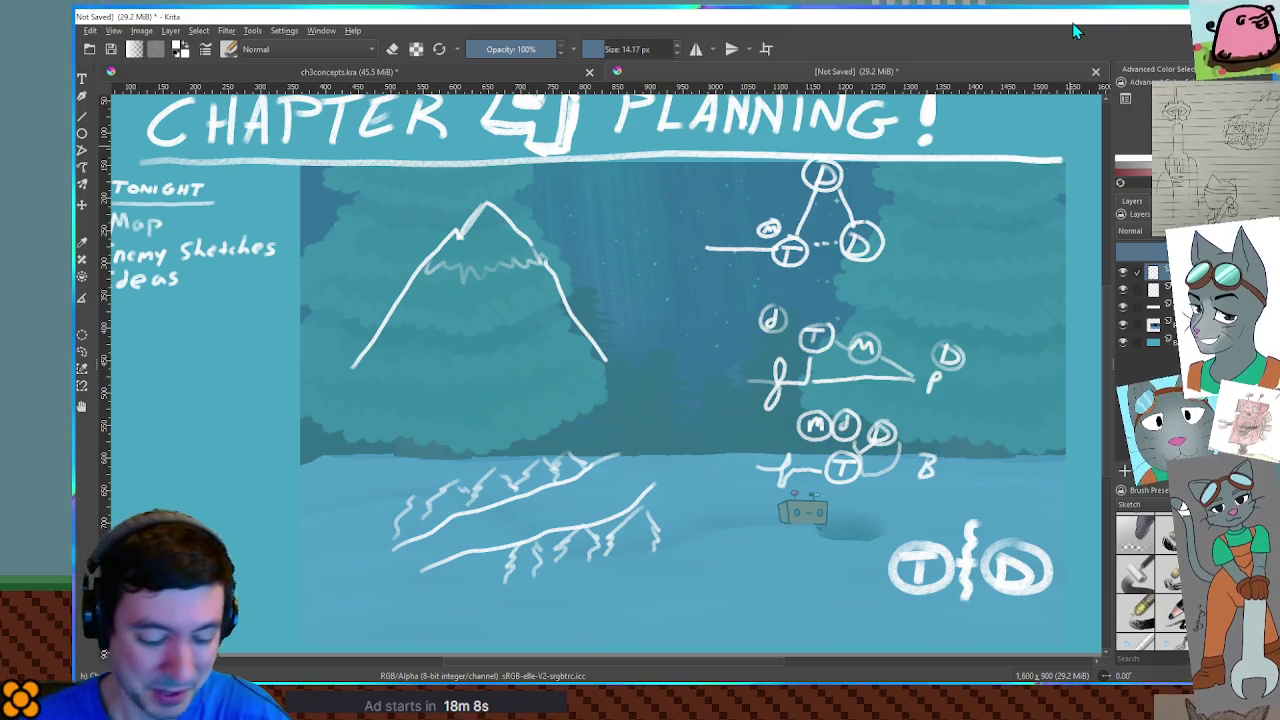
Hide the top layer holding the diagram sketches and draw a trial stroke near the robot
{"action": "left_click_drag", "start_coordinate": [851, 203], "coordinate": [863, 212]}
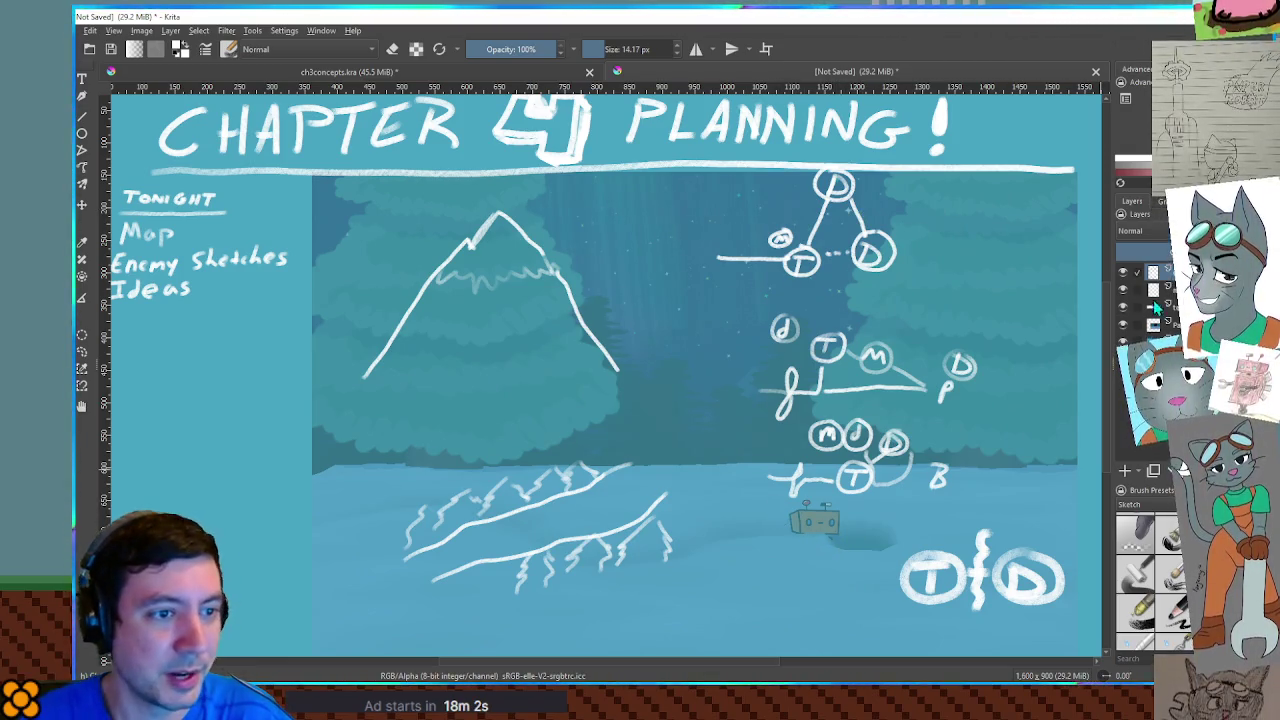
{"action": "left_click", "coordinate": [1122, 271]}
{"action": "mouse_move", "coordinate": [691, 420]}
{"action": "left_mouse_down"}
{"action": "mouse_move", "coordinate": [663, 444]}
{"action": "mouse_move", "coordinate": [680, 457]}
{"action": "left_mouse_up"}
Undo the trial stroke, reduce the brush to 8 px, and sketch a white arch above the robot
{"action": "key", "text": "ctrl+z"}
{"action": "key", "text": "bracketleft"}
{"action": "key", "text": "bracketleft"}
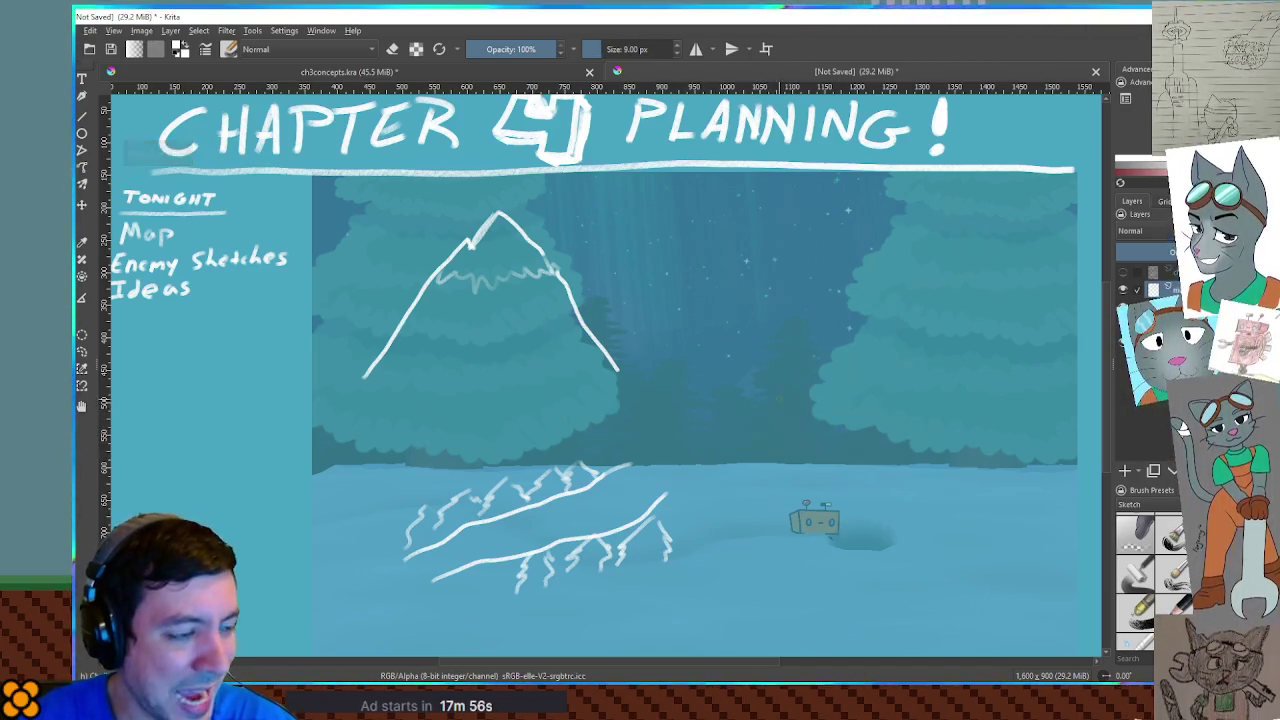
{"action": "mouse_move", "coordinate": [769, 407]}
{"action": "left_mouse_down"}
{"action": "mouse_move", "coordinate": [773, 386]}
{"action": "mouse_move", "coordinate": [818, 390]}
{"action": "mouse_move", "coordinate": [822, 407]}
{"action": "mouse_move", "coordinate": [797, 400]}
{"action": "mouse_move", "coordinate": [810, 418]}
{"action": "mouse_move", "coordinate": [792, 416]}
{"action": "mouse_move", "coordinate": [816, 388]}
{"action": "mouse_move", "coordinate": [802, 398]}
{"action": "mouse_move", "coordinate": [815, 392]}
{"action": "mouse_move", "coordinate": [808, 420]}
{"action": "left_mouse_up"}
{"action": "key", "text": "ctrl+z"}
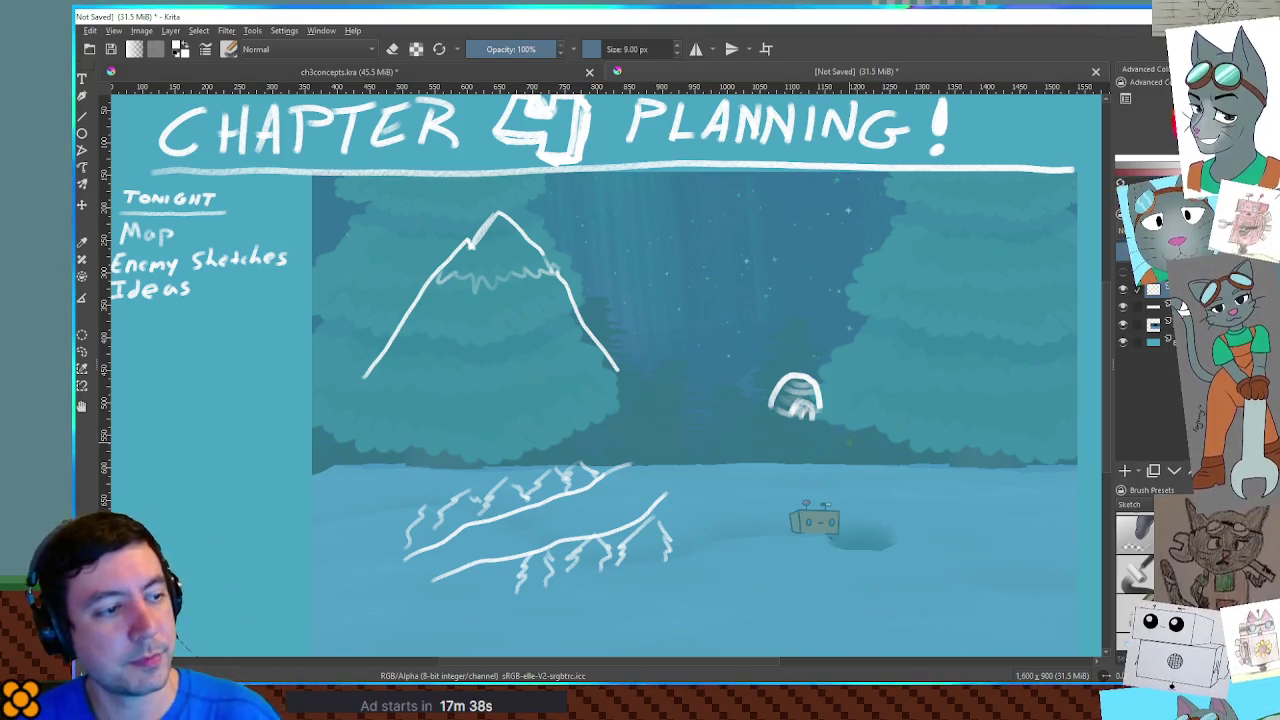
Add a small white arc beside the arch and hand-letter 'ICEBURG' above the domes
{"action": "mouse_move", "coordinate": [824, 393]}
{"action": "left_mouse_down"}
{"action": "mouse_move", "coordinate": [854, 399]}
{"action": "mouse_move", "coordinate": [822, 366]}
{"action": "mouse_move", "coordinate": [884, 420]}
{"action": "mouse_move", "coordinate": [843, 420]}
{"action": "left_mouse_up"}
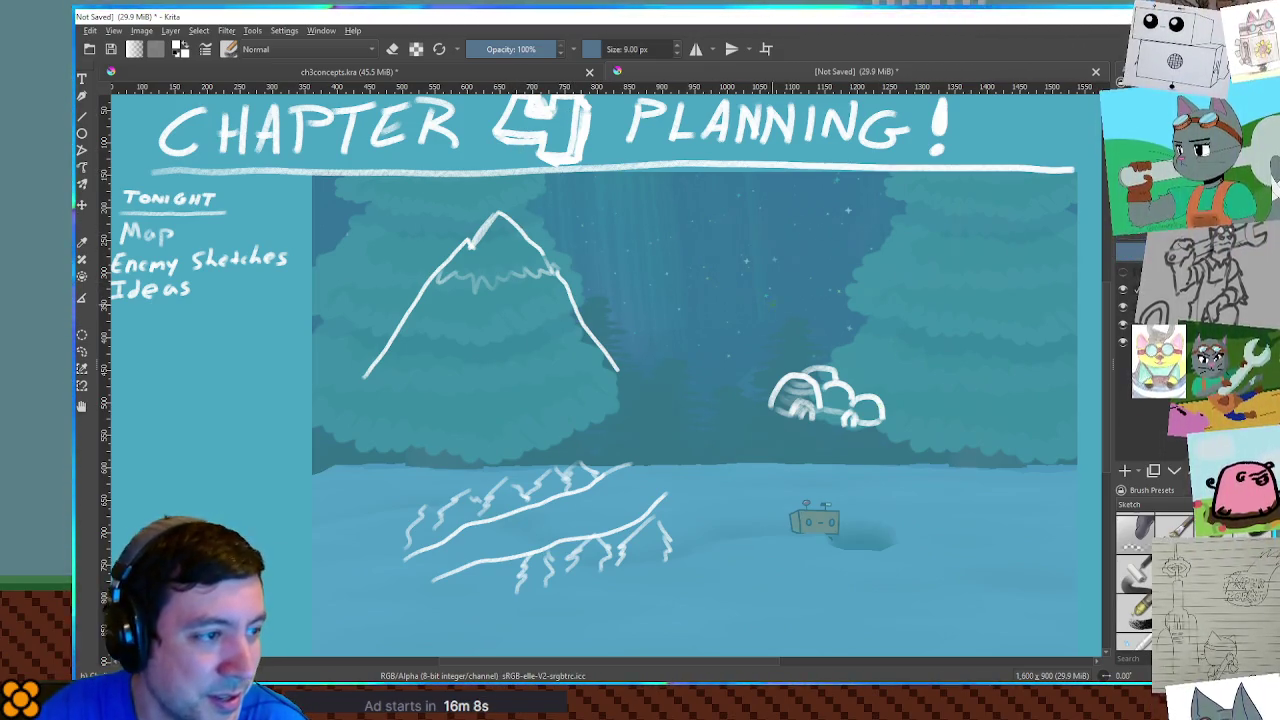
{"action": "mouse_move", "coordinate": [760, 334]}
{"action": "left_mouse_down"}
{"action": "mouse_move", "coordinate": [782, 328]}
{"action": "mouse_move", "coordinate": [769, 350]}
{"action": "mouse_move", "coordinate": [784, 338]}
{"action": "mouse_move", "coordinate": [813, 346]}
{"action": "mouse_move", "coordinate": [816, 325]}
{"action": "mouse_move", "coordinate": [825, 347]}
{"action": "left_mouse_up"}
{"action": "mouse_move", "coordinate": [827, 336]}
{"action": "left_mouse_down"}
{"action": "mouse_move", "coordinate": [828, 347]}
{"action": "mouse_move", "coordinate": [861, 329]}
{"action": "mouse_move", "coordinate": [868, 351]}
{"action": "left_mouse_up"}
{"action": "mouse_move", "coordinate": [868, 330]}
{"action": "left_mouse_down"}
{"action": "mouse_move", "coordinate": [888, 355]}
{"action": "mouse_move", "coordinate": [918, 352]}
{"action": "left_mouse_up"}
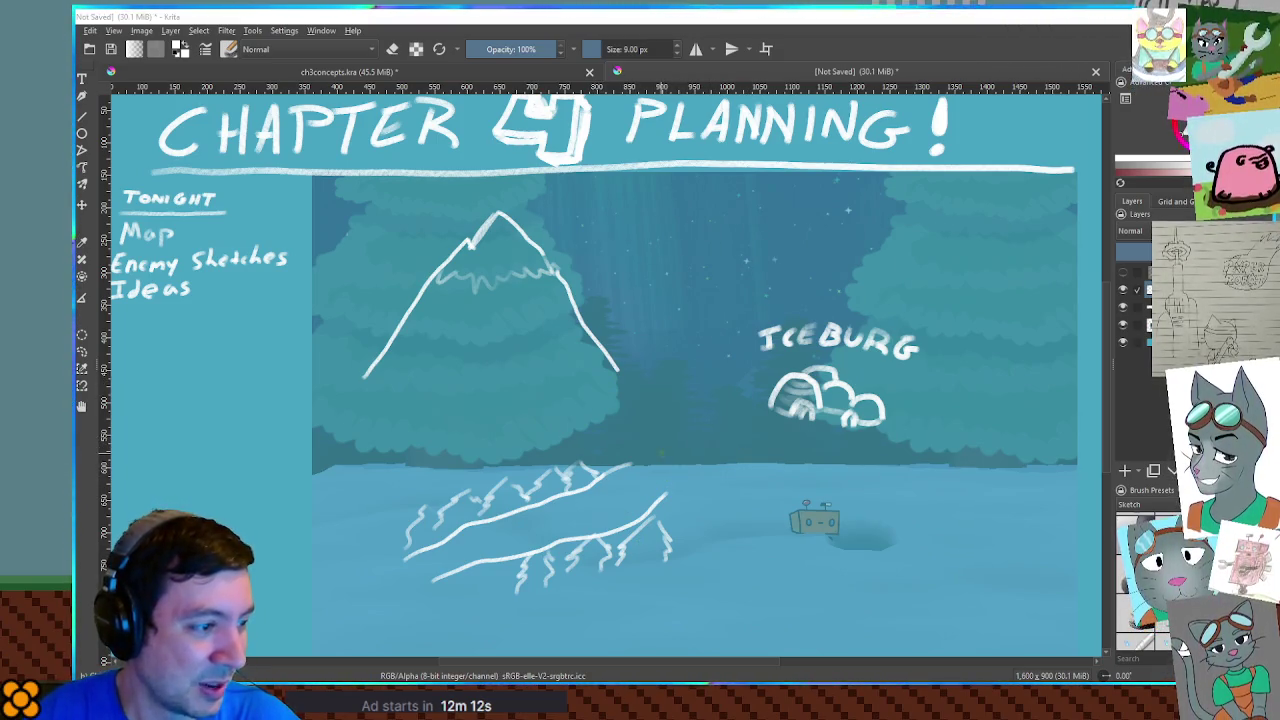
After trying and undoing three arcs, sketch a slanted hut roof with two posts right of the grass
{"action": "mouse_move", "coordinate": [605, 490]}
{"action": "left_mouse_down"}
{"action": "mouse_move", "coordinate": [638, 445]}
{"action": "mouse_move", "coordinate": [742, 488]}
{"action": "left_mouse_up"}
{"action": "key", "text": "ctrl+z"}
{"action": "mouse_move", "coordinate": [634, 455]}
{"action": "left_mouse_down"}
{"action": "mouse_move", "coordinate": [688, 455]}
{"action": "mouse_move", "coordinate": [735, 505]}
{"action": "left_mouse_up"}
{"action": "key", "text": "ctrl+z"}
{"action": "left_click_drag", "start_coordinate": [626, 433], "coordinate": [714, 514]}
{"action": "key", "text": "ctrl+z"}
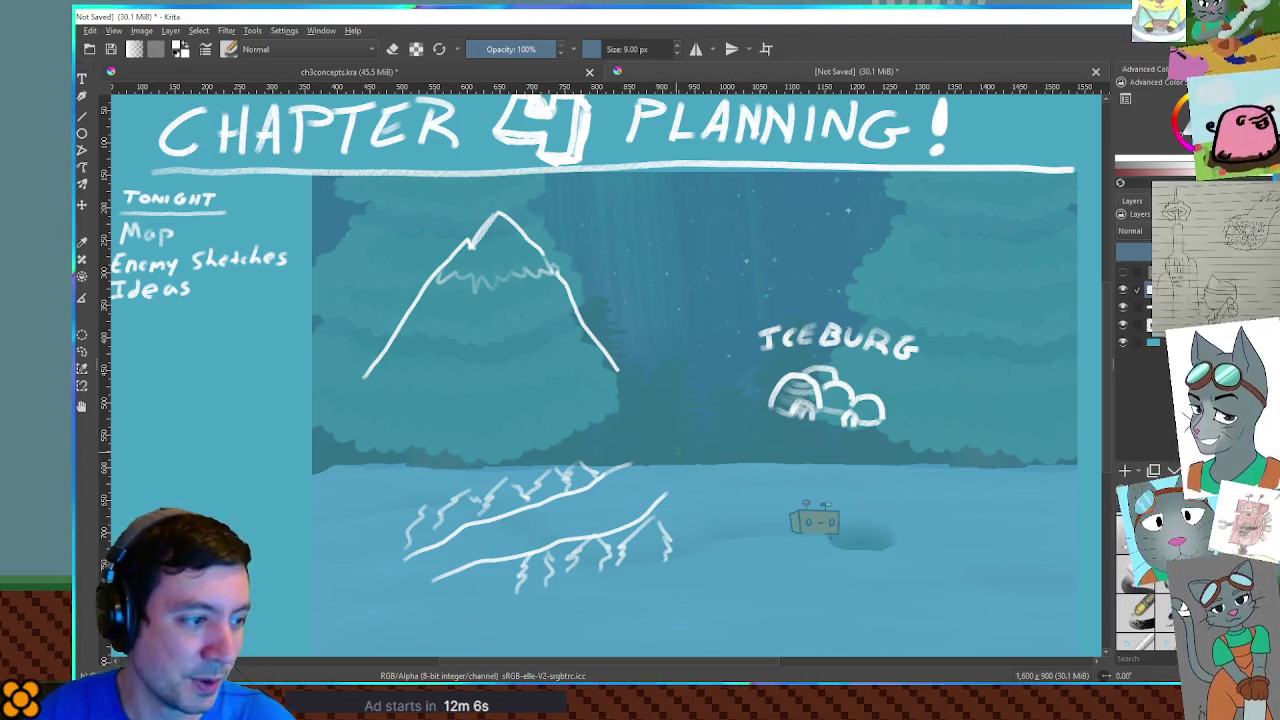
{"action": "mouse_move", "coordinate": [645, 418]}
{"action": "left_mouse_down"}
{"action": "mouse_move", "coordinate": [722, 458]}
{"action": "mouse_move", "coordinate": [743, 438]}
{"action": "mouse_move", "coordinate": [656, 405]}
{"action": "mouse_move", "coordinate": [633, 464]}
{"action": "left_mouse_up"}
{"action": "mouse_move", "coordinate": [710, 456]}
{"action": "left_mouse_down"}
{"action": "mouse_move", "coordinate": [706, 504]}
{"action": "mouse_move", "coordinate": [731, 507]}
{"action": "mouse_move", "coordinate": [712, 490]}
{"action": "left_mouse_up"}
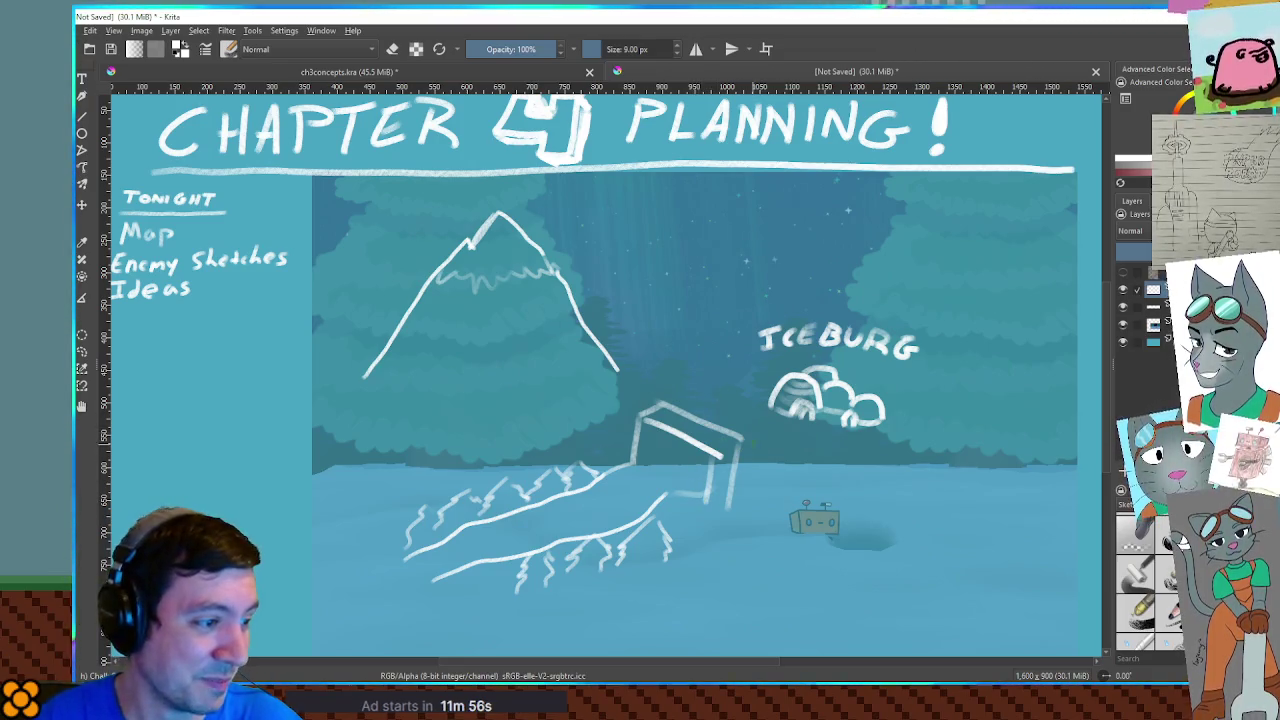
Sketch a two-line path from the box to the igloo, two diagonal mountain ridges, and a zigzag above ICEBURG
{"action": "left_click_drag", "start_coordinate": [727, 424], "coordinate": [772, 410]}
{"action": "left_click_drag", "start_coordinate": [745, 457], "coordinate": [800, 441]}
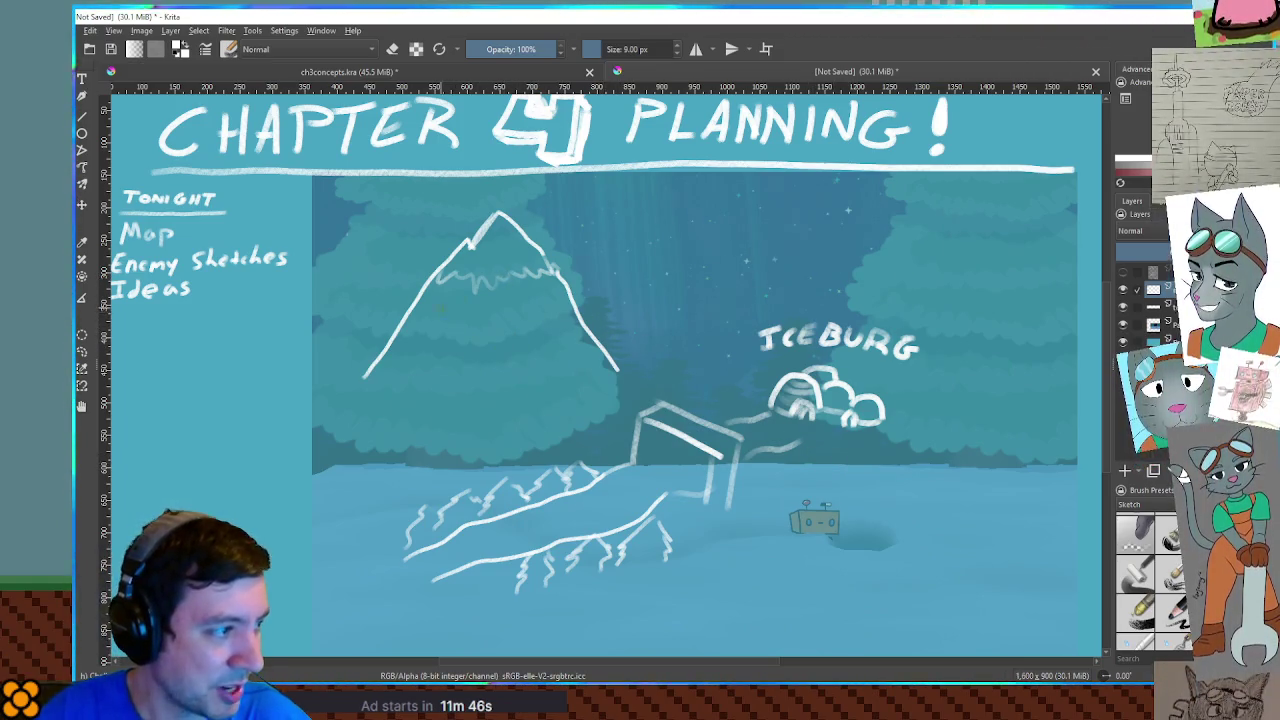
{"action": "mouse_move", "coordinate": [440, 299]}
{"action": "left_mouse_down"}
{"action": "mouse_move", "coordinate": [472, 318]}
{"action": "mouse_move", "coordinate": [526, 398]}
{"action": "left_mouse_up"}
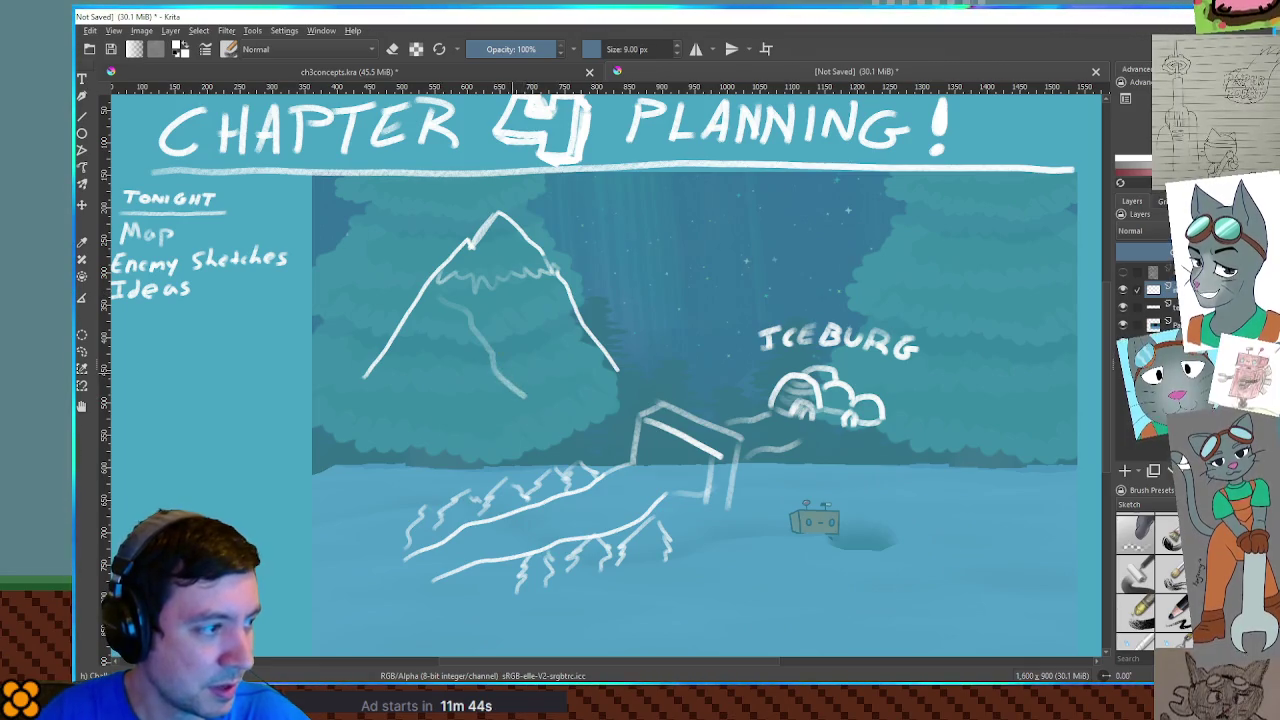
{"action": "mouse_move", "coordinate": [486, 326]}
{"action": "left_mouse_down"}
{"action": "mouse_move", "coordinate": [574, 398]}
{"action": "mouse_move", "coordinate": [534, 404]}
{"action": "mouse_move", "coordinate": [614, 414]}
{"action": "left_mouse_up"}
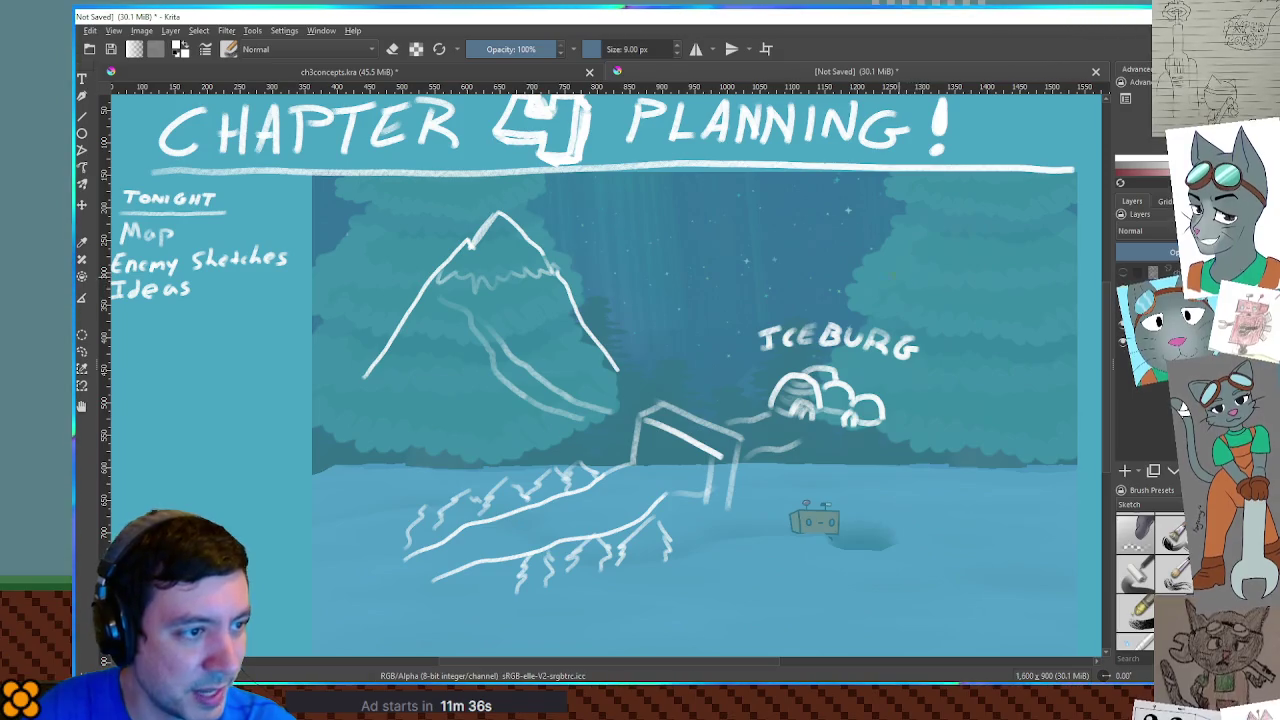
{"action": "mouse_move", "coordinate": [882, 268]}
{"action": "left_mouse_down"}
{"action": "mouse_move", "coordinate": [890, 298]}
{"action": "mouse_move", "coordinate": [902, 288]}
{"action": "mouse_move", "coordinate": [944, 302]}
{"action": "mouse_move", "coordinate": [956, 276]}
{"action": "left_mouse_up"}
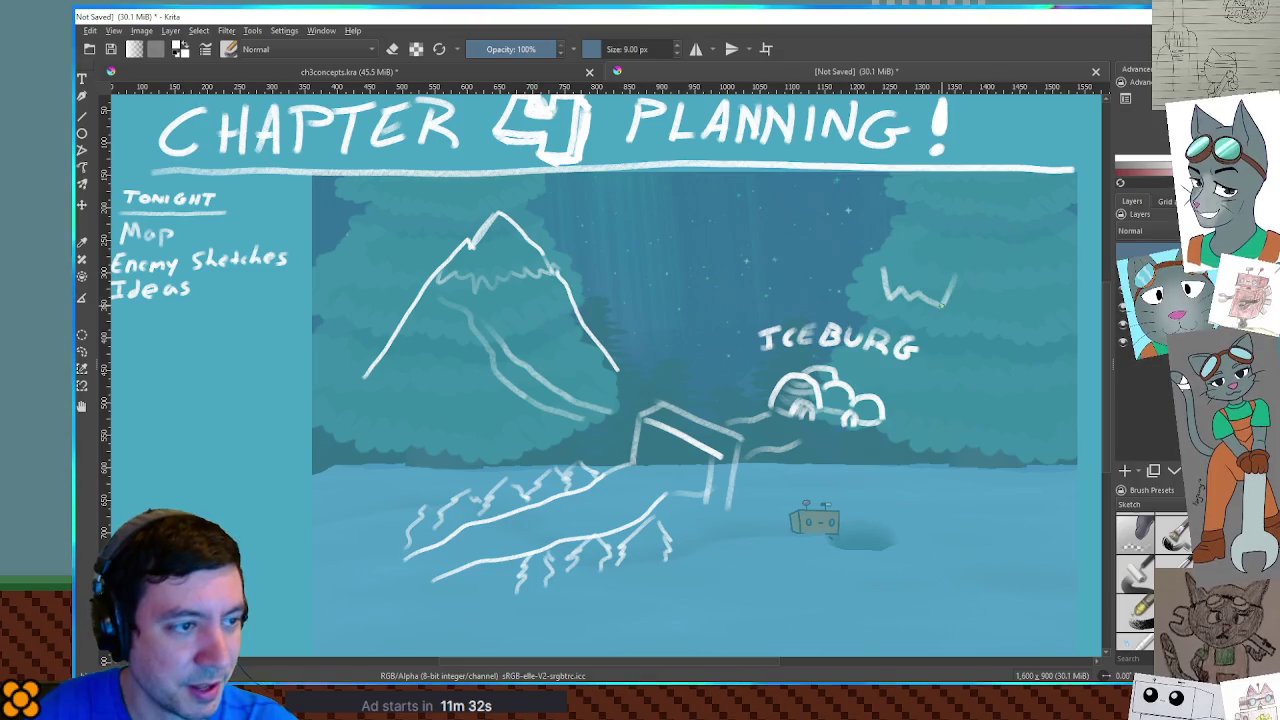
Enclose the zigzag above ICEBURG in a circular dome with lines inside it
{"action": "mouse_move", "coordinate": [878, 270]}
{"action": "left_mouse_down"}
{"action": "mouse_move", "coordinate": [944, 258]}
{"action": "mouse_move", "coordinate": [964, 304]}
{"action": "mouse_move", "coordinate": [878, 274]}
{"action": "mouse_move", "coordinate": [880, 318]}
{"action": "left_mouse_up"}
{"action": "mouse_move", "coordinate": [964, 304]}
{"action": "left_mouse_down"}
{"action": "mouse_move", "coordinate": [946, 328]}
{"action": "mouse_move", "coordinate": [882, 312]}
{"action": "mouse_move", "coordinate": [942, 330]}
{"action": "left_mouse_up"}
{"action": "mouse_move", "coordinate": [880, 262]}
{"action": "left_mouse_down"}
{"action": "mouse_move", "coordinate": [946, 252]}
{"action": "mouse_move", "coordinate": [971, 304]}
{"action": "mouse_move", "coordinate": [962, 329]}
{"action": "mouse_move", "coordinate": [940, 334]}
{"action": "left_mouse_up"}
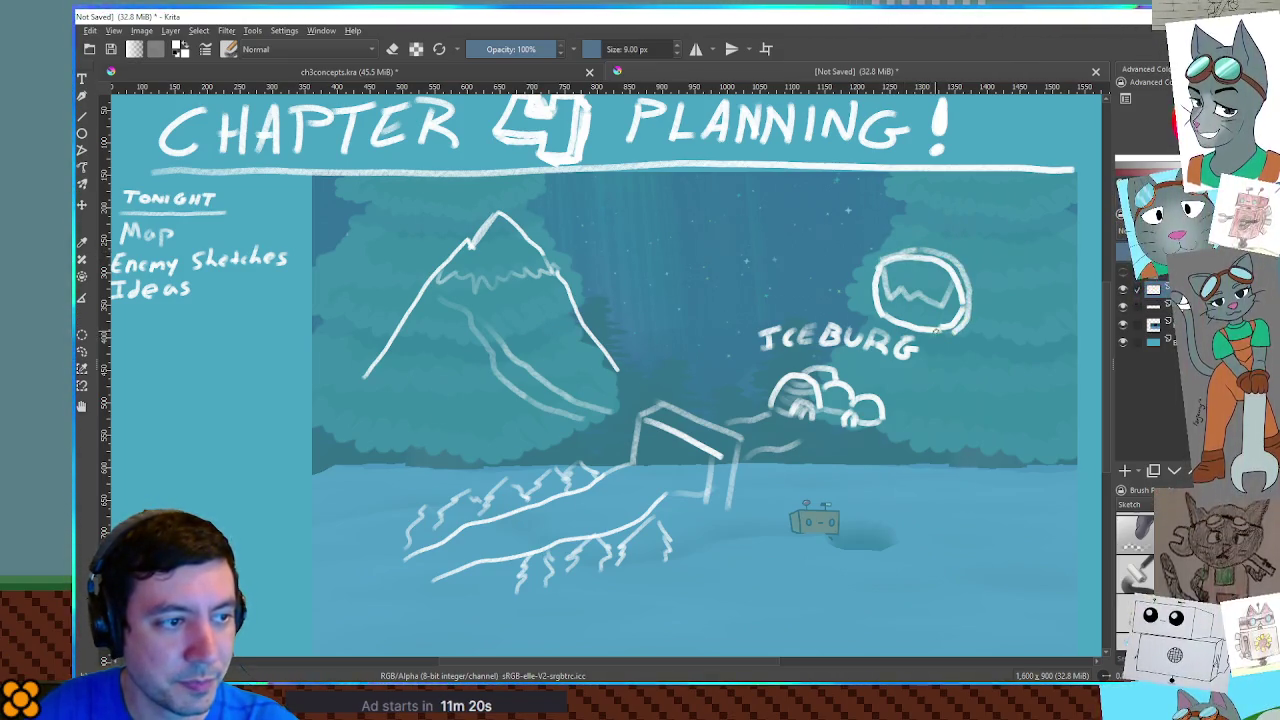
{"action": "mouse_move", "coordinate": [878, 266]}
{"action": "left_mouse_down"}
{"action": "mouse_move", "coordinate": [878, 320]}
{"action": "mouse_move", "coordinate": [904, 331]}
{"action": "mouse_move", "coordinate": [962, 330]}
{"action": "mouse_move", "coordinate": [964, 298]}
{"action": "mouse_move", "coordinate": [934, 332]}
{"action": "mouse_move", "coordinate": [956, 280]}
{"action": "mouse_move", "coordinate": [900, 330]}
{"action": "left_mouse_up"}
{"action": "left_click_drag", "start_coordinate": [930, 258], "coordinate": [918, 292]}
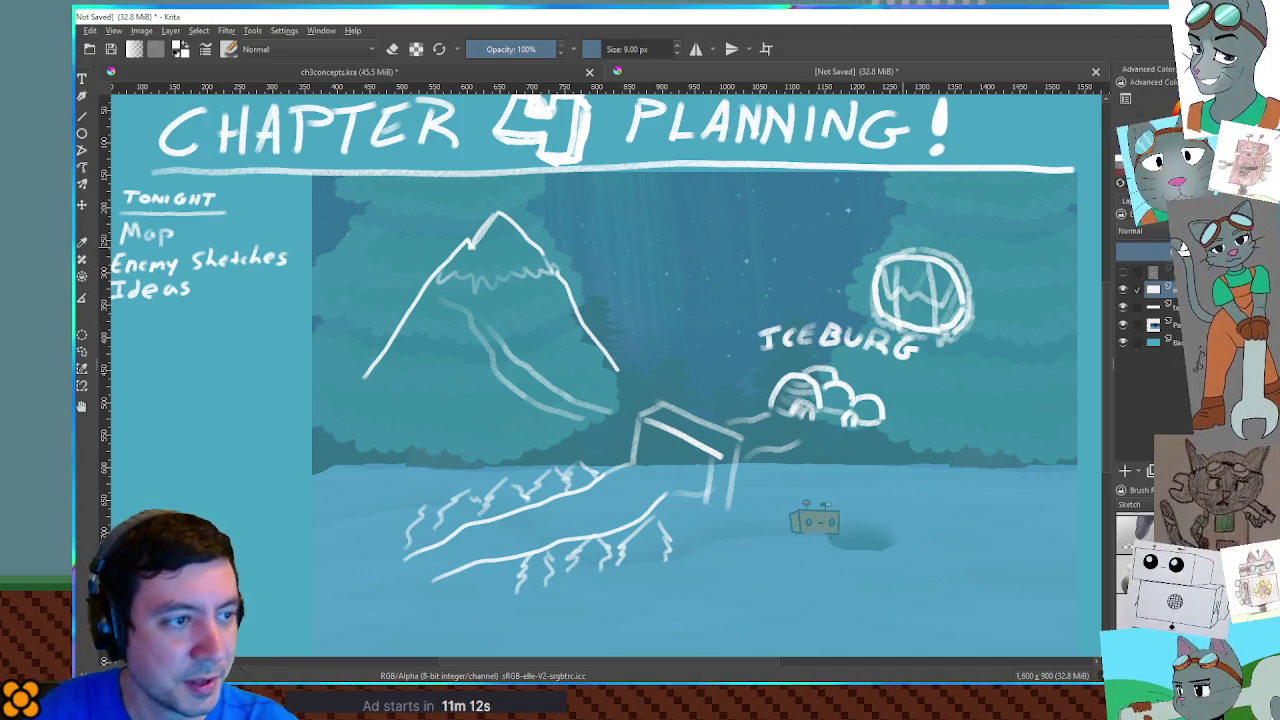
Draw a diagonal streak above-left of the circle, discarding a stray stroke and exclamation mark
{"action": "mouse_move", "coordinate": [872, 184]}
{"action": "left_mouse_down"}
{"action": "mouse_move", "coordinate": [868, 240]}
{"action": "mouse_move", "coordinate": [884, 284]}
{"action": "mouse_move", "coordinate": [966, 238]}
{"action": "mouse_move", "coordinate": [1004, 290]}
{"action": "mouse_move", "coordinate": [999, 356]}
{"action": "left_mouse_up"}
{"action": "key", "text": "ctrl+z"}
{"action": "mouse_move", "coordinate": [931, 330]}
{"action": "left_mouse_down"}
{"action": "mouse_move", "coordinate": [928, 350]}
{"action": "mouse_move", "coordinate": [998, 364]}
{"action": "left_mouse_up"}
{"action": "left_click", "coordinate": [929, 357]}
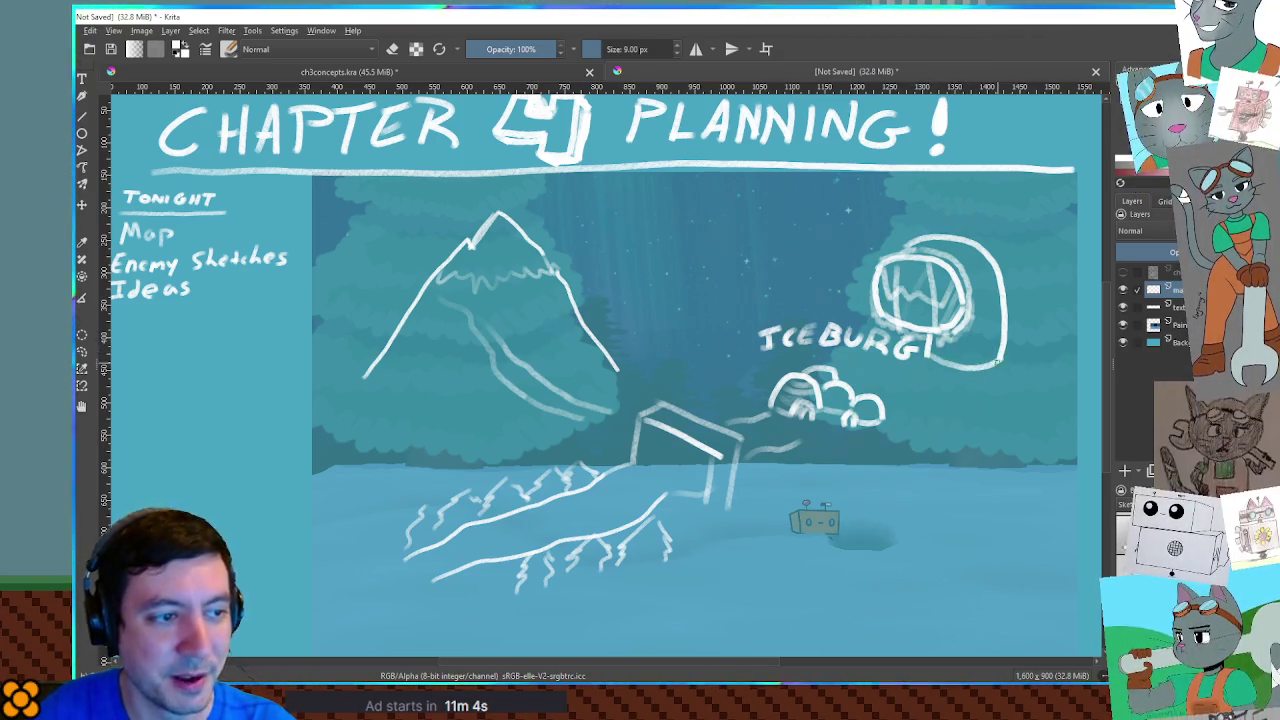
{"action": "key", "text": "ctrl+z"}
{"action": "key", "text": "ctrl+z"}
{"action": "key", "text": "ctrl+z"}
{"action": "key", "text": "ctrl+z"}
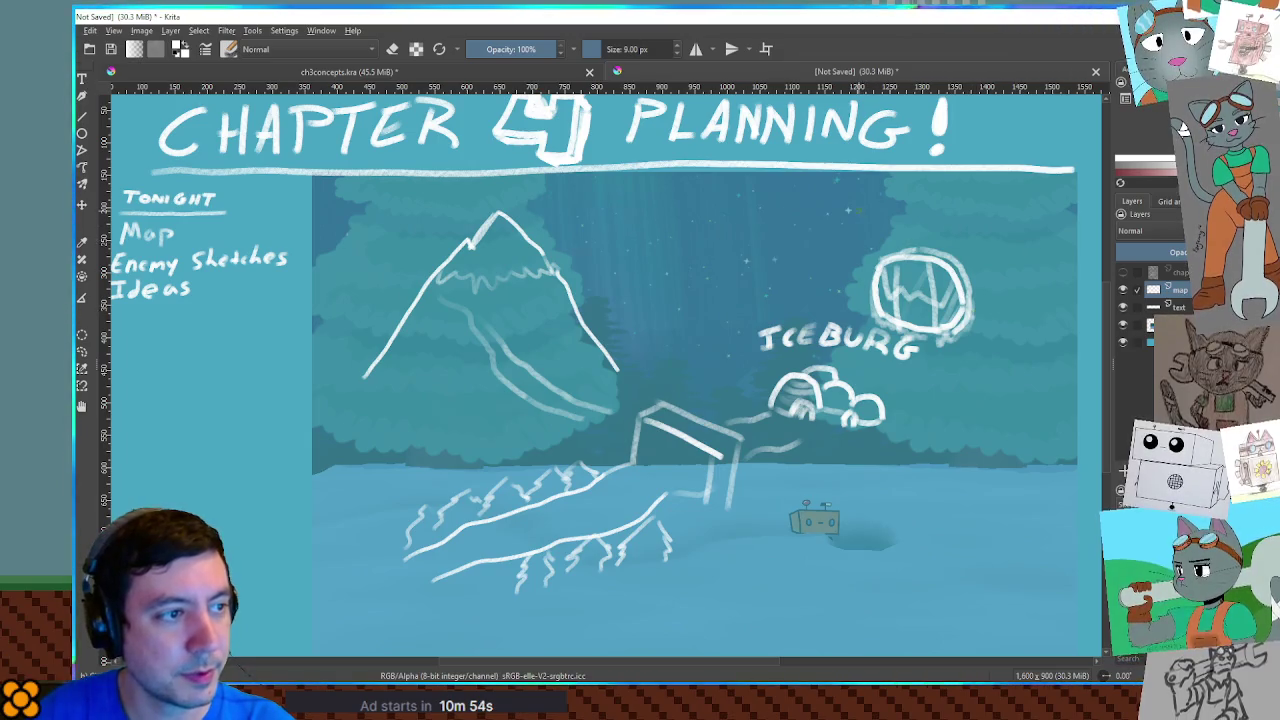
{"action": "left_click_drag", "start_coordinate": [838, 192], "coordinate": [778, 312]}
Add diagonal streaks left of the circle and vertical streaks to its right, then begin hatching the mountain slope
{"action": "mouse_move", "coordinate": [846, 218]}
{"action": "left_mouse_down"}
{"action": "mouse_move", "coordinate": [828, 280]}
{"action": "mouse_move", "coordinate": [904, 226]}
{"action": "mouse_move", "coordinate": [966, 256]}
{"action": "mouse_move", "coordinate": [974, 278]}
{"action": "left_mouse_up"}
{"action": "left_click_drag", "start_coordinate": [996, 258], "coordinate": [1010, 316]}
{"action": "left_click_drag", "start_coordinate": [1042, 258], "coordinate": [1062, 350]}
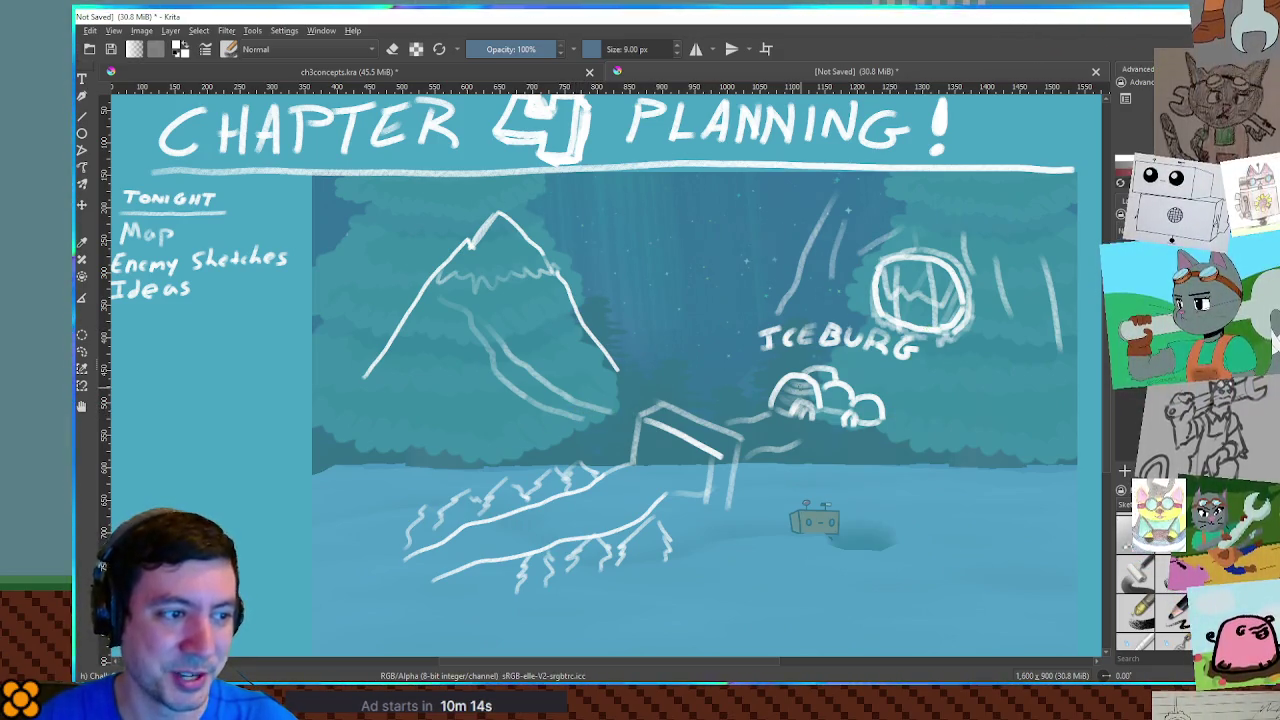
{"action": "mouse_move", "coordinate": [886, 320]}
{"action": "left_mouse_down"}
{"action": "mouse_move", "coordinate": [940, 268]}
{"action": "mouse_move", "coordinate": [926, 304]}
{"action": "mouse_move", "coordinate": [922, 284]}
{"action": "mouse_move", "coordinate": [878, 326]}
{"action": "left_mouse_up"}
{"action": "key", "text": "ctrl+z"}
{"action": "key", "text": "ctrl+z"}
{"action": "key", "text": "ctrl+z"}
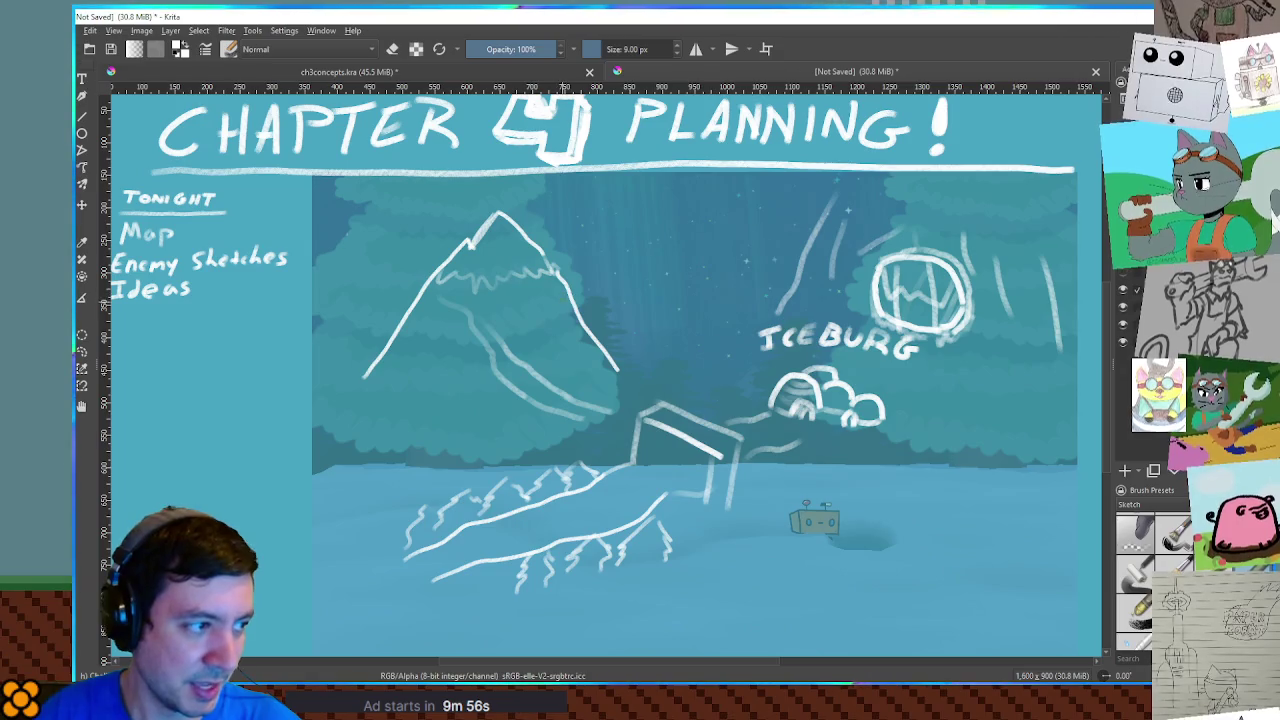
{"action": "mouse_move", "coordinate": [582, 330]}
{"action": "left_mouse_down"}
{"action": "mouse_move", "coordinate": [570, 336]}
{"action": "mouse_move", "coordinate": [551, 309]}
{"action": "mouse_move", "coordinate": [583, 356]}
{"action": "left_mouse_up"}
Hatch the mountain's right slope down to its lower edge, discarding a stray bright stroke
{"action": "mouse_move", "coordinate": [605, 332]}
{"action": "left_mouse_down"}
{"action": "mouse_move", "coordinate": [593, 358]}
{"action": "mouse_move", "coordinate": [605, 368]}
{"action": "left_mouse_up"}
{"action": "mouse_move", "coordinate": [619, 354]}
{"action": "left_mouse_down"}
{"action": "mouse_move", "coordinate": [609, 376]}
{"action": "mouse_move", "coordinate": [585, 354]}
{"action": "mouse_move", "coordinate": [605, 357]}
{"action": "mouse_move", "coordinate": [572, 355]}
{"action": "left_mouse_up"}
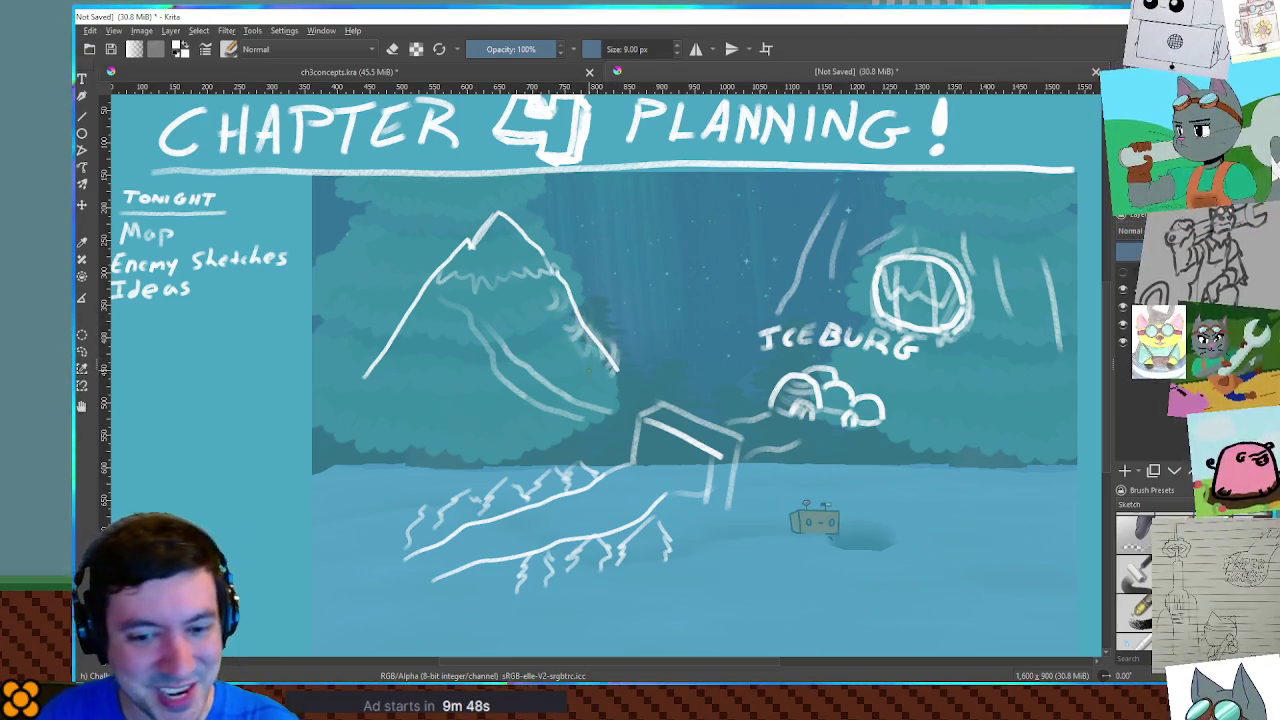
{"action": "mouse_move", "coordinate": [575, 301]}
{"action": "left_mouse_down"}
{"action": "mouse_move", "coordinate": [558, 339]}
{"action": "mouse_move", "coordinate": [569, 339]}
{"action": "left_mouse_up"}
{"action": "mouse_move", "coordinate": [591, 313]}
{"action": "left_mouse_down"}
{"action": "mouse_move", "coordinate": [581, 343]}
{"action": "mouse_move", "coordinate": [630, 374]}
{"action": "left_mouse_up"}
{"action": "mouse_move", "coordinate": [598, 330]}
{"action": "left_mouse_down"}
{"action": "mouse_move", "coordinate": [672, 366]}
{"action": "mouse_move", "coordinate": [658, 382]}
{"action": "mouse_move", "coordinate": [658, 356]}
{"action": "mouse_move", "coordinate": [676, 360]}
{"action": "mouse_move", "coordinate": [664, 348]}
{"action": "mouse_move", "coordinate": [628, 360]}
{"action": "mouse_move", "coordinate": [674, 330]}
{"action": "mouse_move", "coordinate": [664, 350]}
{"action": "mouse_move", "coordinate": [618, 369]}
{"action": "mouse_move", "coordinate": [676, 368]}
{"action": "left_mouse_up"}
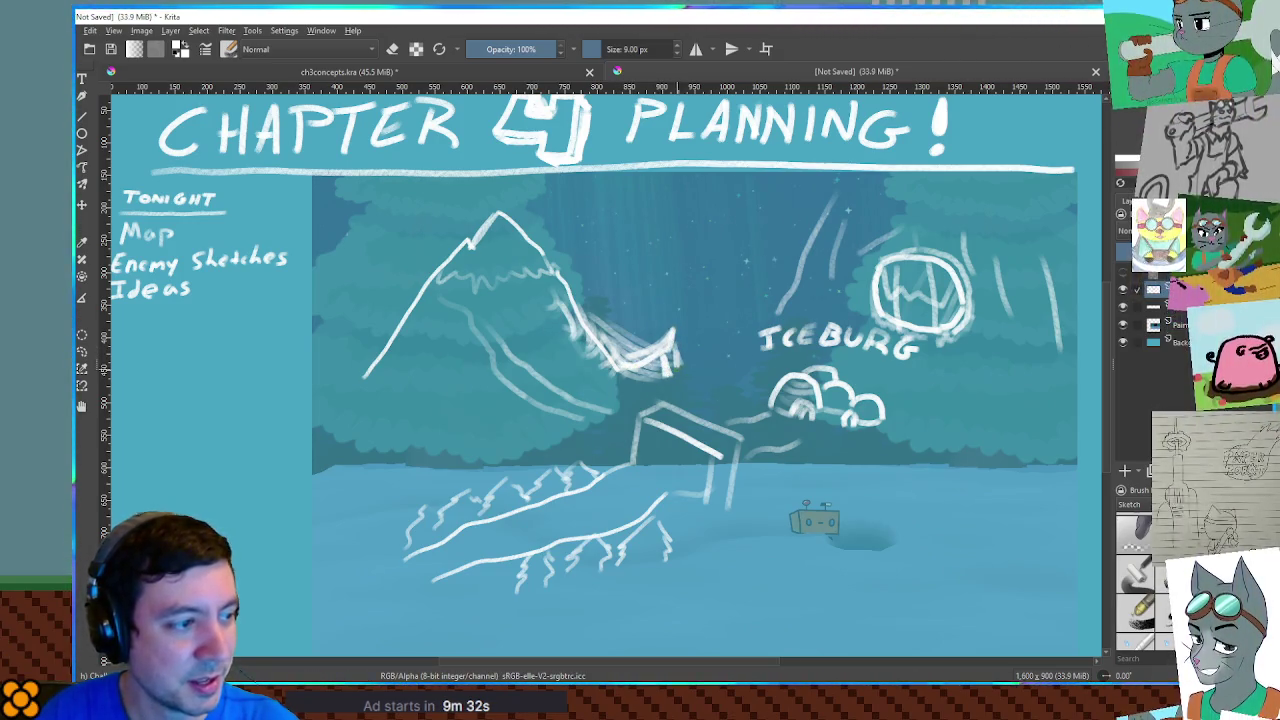
{"action": "left_click_drag", "start_coordinate": [662, 318], "coordinate": [756, 250]}
{"action": "key", "text": "ctrl+z"}
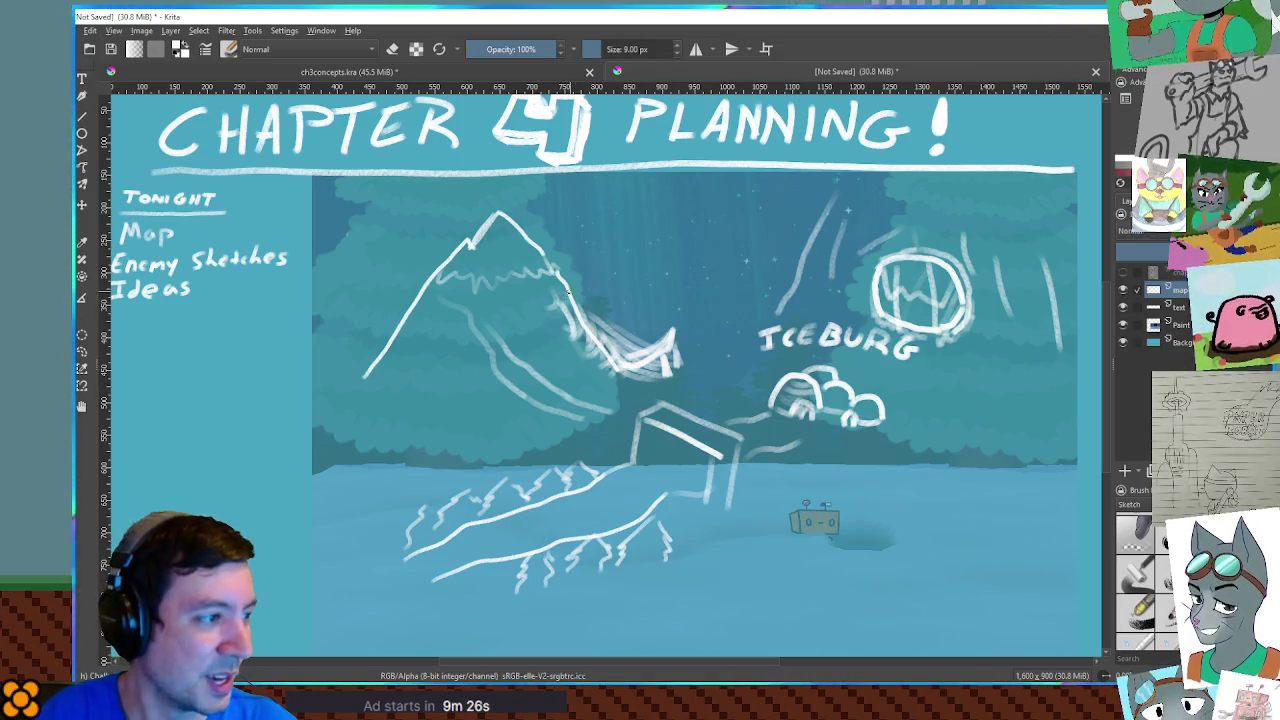
{"action": "mouse_move", "coordinate": [557, 300]}
{"action": "left_mouse_down"}
{"action": "mouse_move", "coordinate": [628, 350]}
{"action": "mouse_move", "coordinate": [626, 370]}
{"action": "left_mouse_up"}
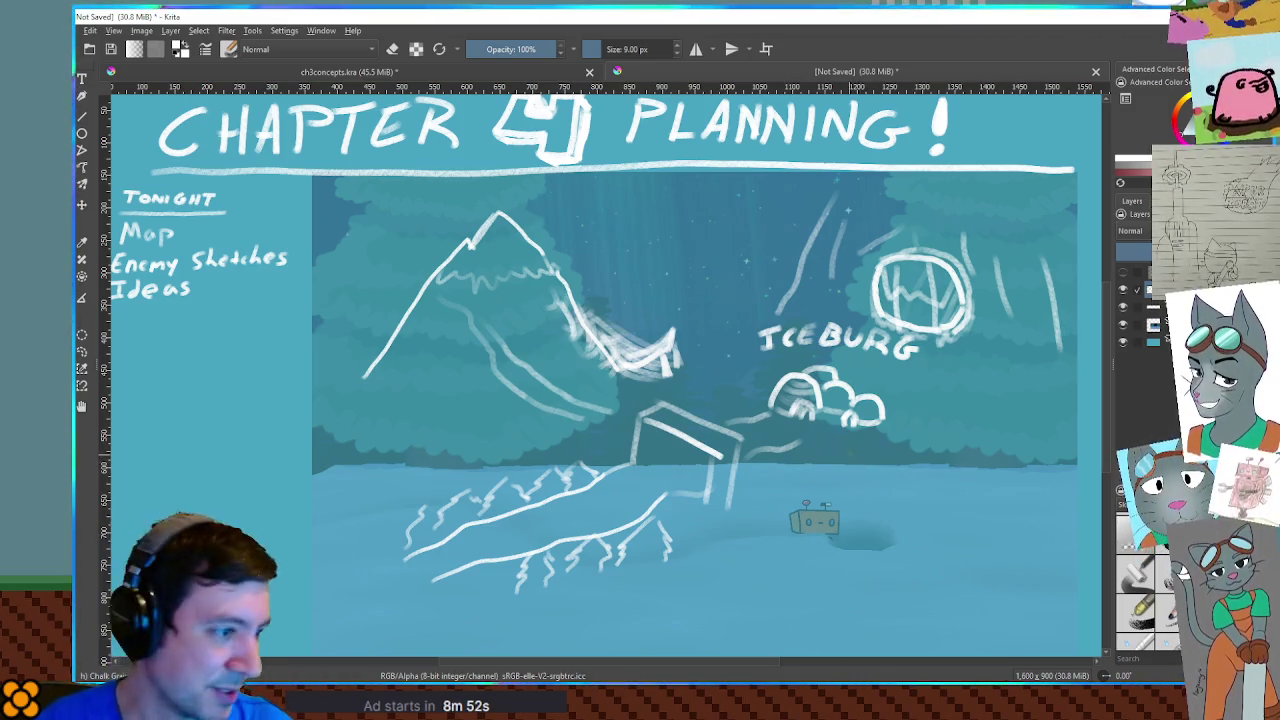
Draw chalk lines just above the box's roof, undoing a trial stroke near the iceberg
{"action": "left_click_drag", "start_coordinate": [650, 401], "coordinate": [748, 392]}
{"action": "left_click_drag", "start_coordinate": [624, 416], "coordinate": [742, 402]}
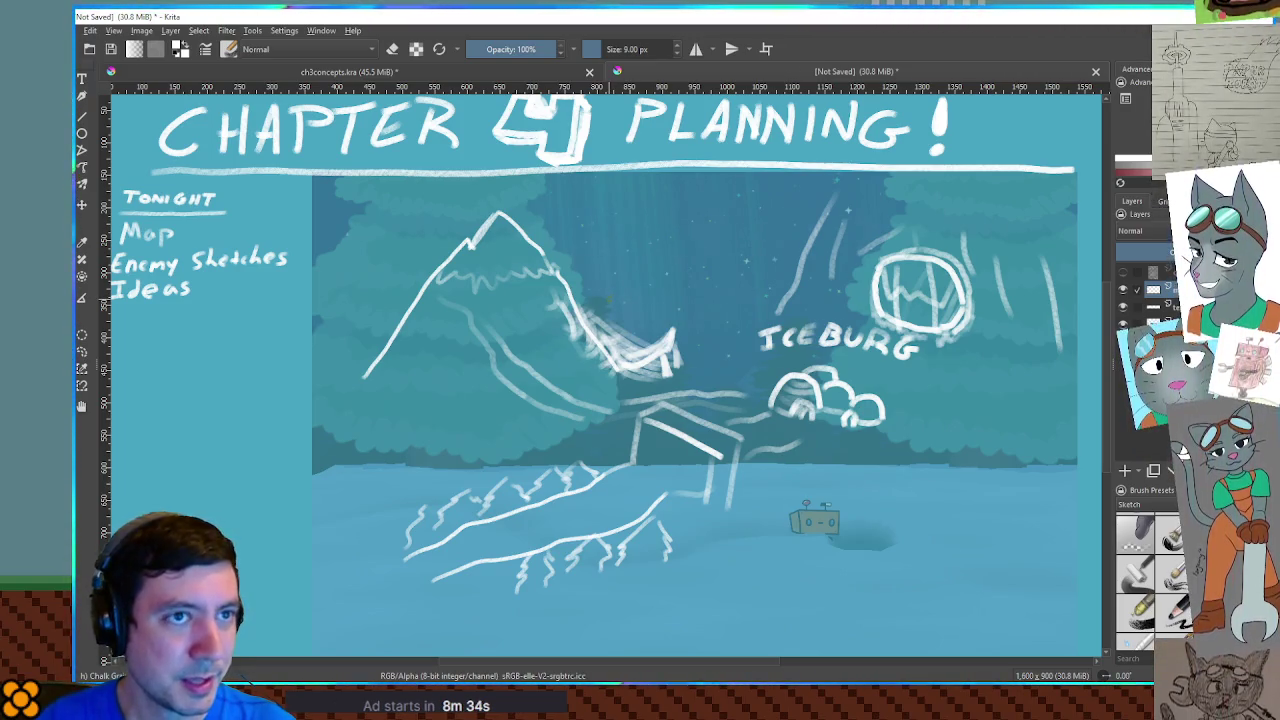
{"action": "mouse_move", "coordinate": [850, 473]}
{"action": "left_mouse_down"}
{"action": "mouse_move", "coordinate": [880, 555]}
{"action": "mouse_move", "coordinate": [900, 562]}
{"action": "mouse_move", "coordinate": [995, 430]}
{"action": "left_mouse_up"}
{"action": "key", "text": "ctrl+z"}
Redraw the iceberg right of the robot as a simple rounded loop and add faint hatching below the mountain
{"action": "mouse_move", "coordinate": [910, 432]}
{"action": "left_mouse_down"}
{"action": "mouse_move", "coordinate": [905, 592]}
{"action": "mouse_move", "coordinate": [888, 450]}
{"action": "mouse_move", "coordinate": [910, 452]}
{"action": "mouse_move", "coordinate": [830, 492]}
{"action": "mouse_move", "coordinate": [1030, 462]}
{"action": "mouse_move", "coordinate": [830, 465]}
{"action": "mouse_move", "coordinate": [1005, 515]}
{"action": "left_mouse_up"}
{"action": "key", "text": "ctrl+z"}
{"action": "left_click_drag", "start_coordinate": [870, 560], "coordinate": [990, 470]}
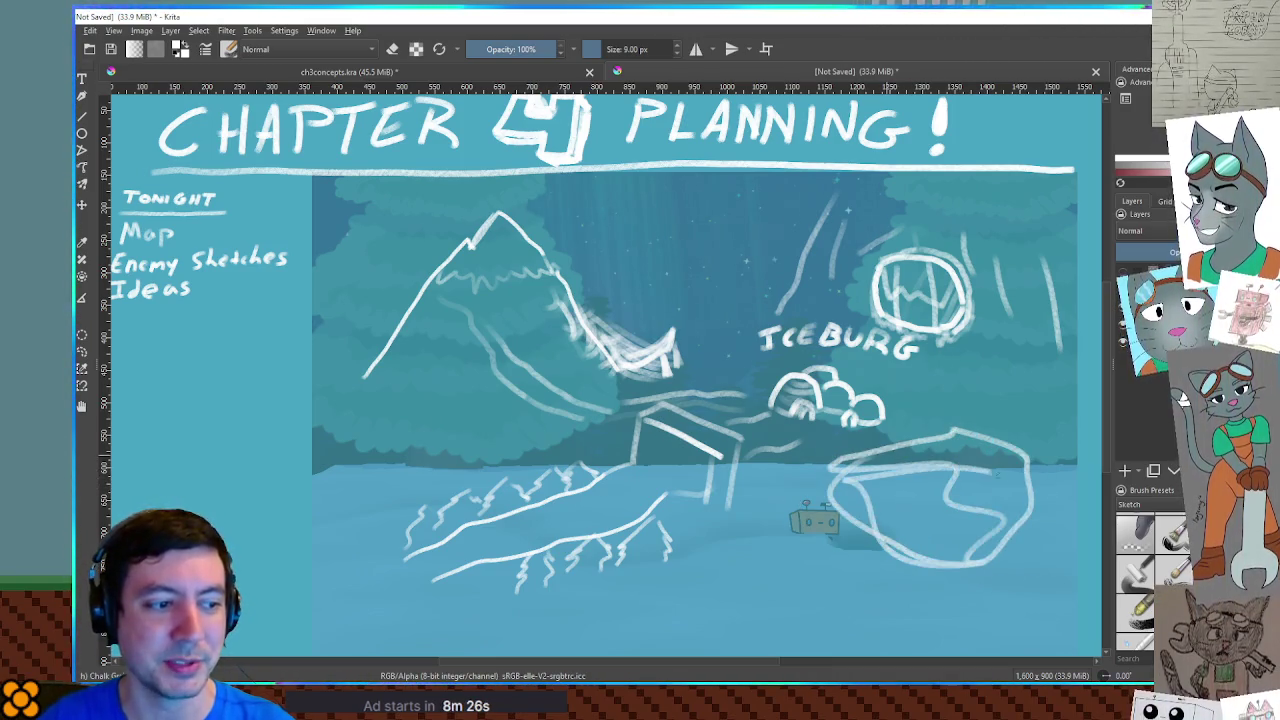
{"action": "key", "text": "ctrl+z"}
{"action": "mouse_move", "coordinate": [848, 466]}
{"action": "left_mouse_down"}
{"action": "mouse_move", "coordinate": [955, 562]}
{"action": "mouse_move", "coordinate": [872, 470]}
{"action": "left_mouse_up"}
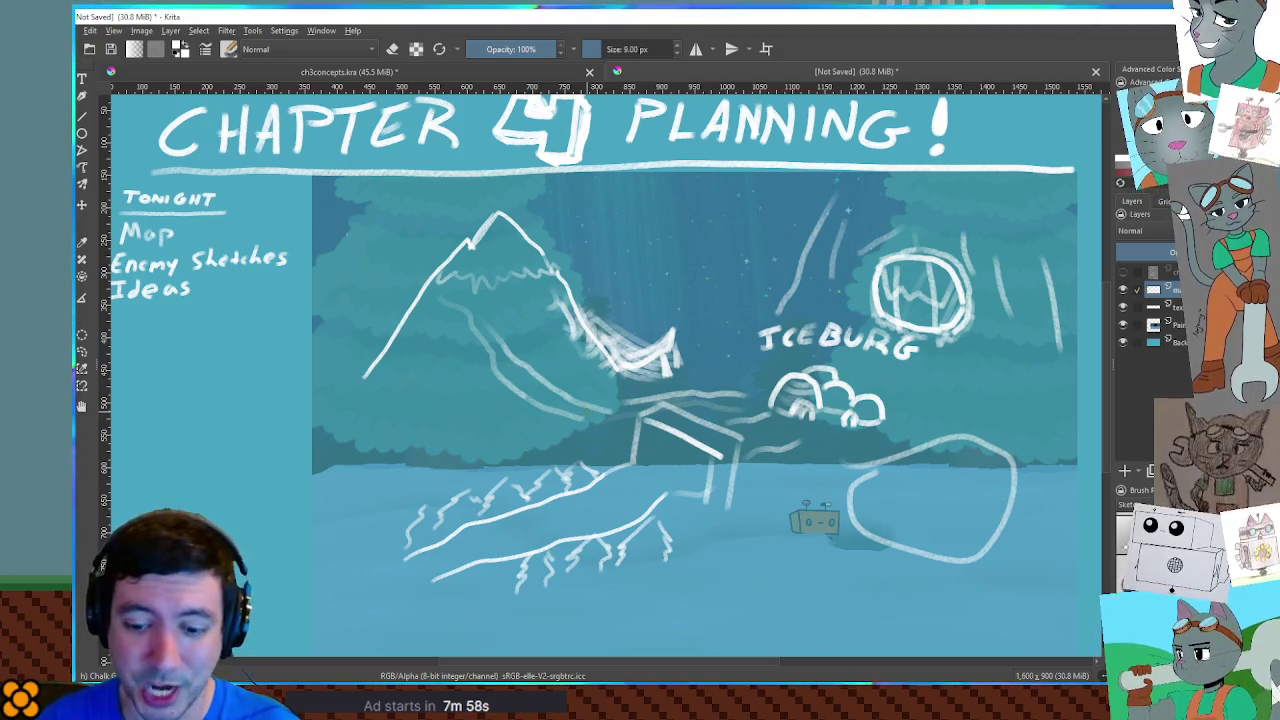
{"action": "mouse_move", "coordinate": [618, 394]}
{"action": "left_mouse_down"}
{"action": "mouse_move", "coordinate": [582, 414]}
{"action": "mouse_move", "coordinate": [588, 395]}
{"action": "mouse_move", "coordinate": [552, 392]}
{"action": "mouse_move", "coordinate": [610, 412]}
{"action": "mouse_move", "coordinate": [578, 426]}
{"action": "left_mouse_up"}
{"action": "mouse_move", "coordinate": [656, 400]}
{"action": "left_mouse_down"}
{"action": "mouse_move", "coordinate": [614, 408]}
{"action": "mouse_move", "coordinate": [594, 432]}
{"action": "left_mouse_up"}
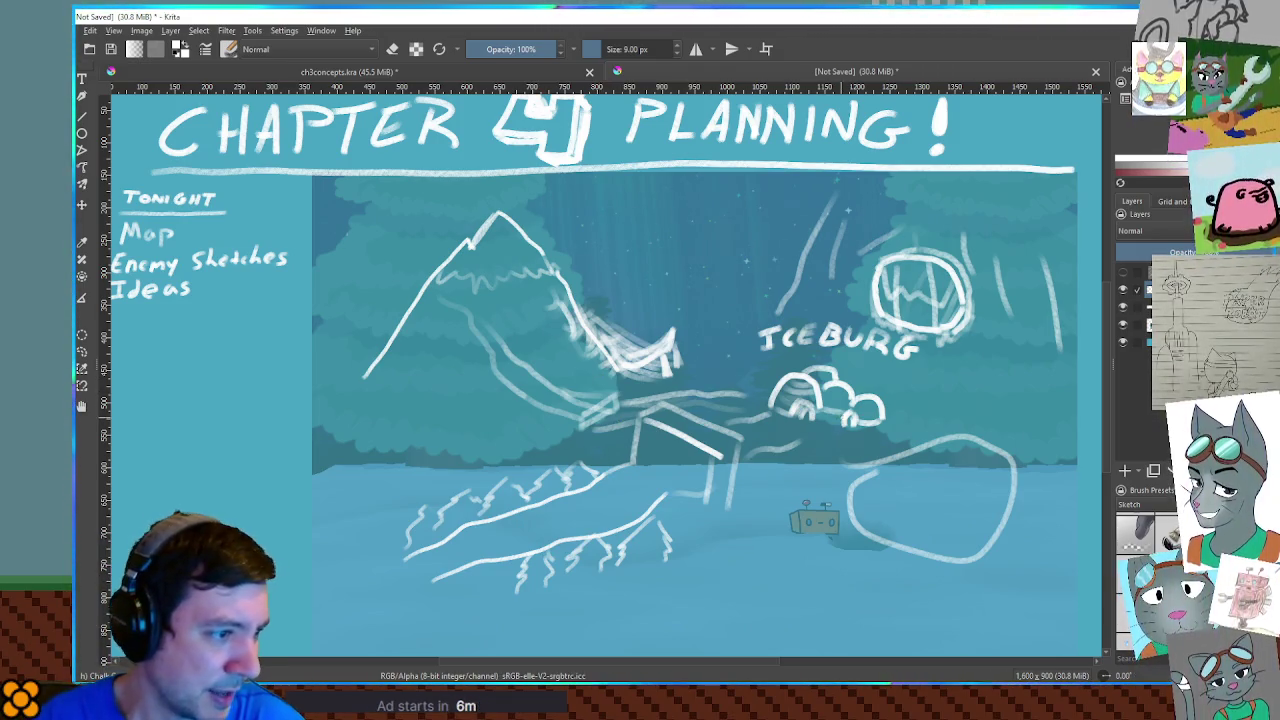
Add a stroke near the bridge and a looping trail up the mountain, discarding a stray scribble
{"action": "mouse_move", "coordinate": [758, 395]}
{"action": "left_mouse_down"}
{"action": "mouse_move", "coordinate": [632, 405]}
{"action": "mouse_move", "coordinate": [598, 428]}
{"action": "left_mouse_up"}
{"action": "mouse_move", "coordinate": [900, 458]}
{"action": "left_mouse_down"}
{"action": "mouse_move", "coordinate": [915, 520]}
{"action": "mouse_move", "coordinate": [895, 545]}
{"action": "mouse_move", "coordinate": [960, 500]}
{"action": "left_mouse_up"}
{"action": "key", "text": "ctrl+z"}
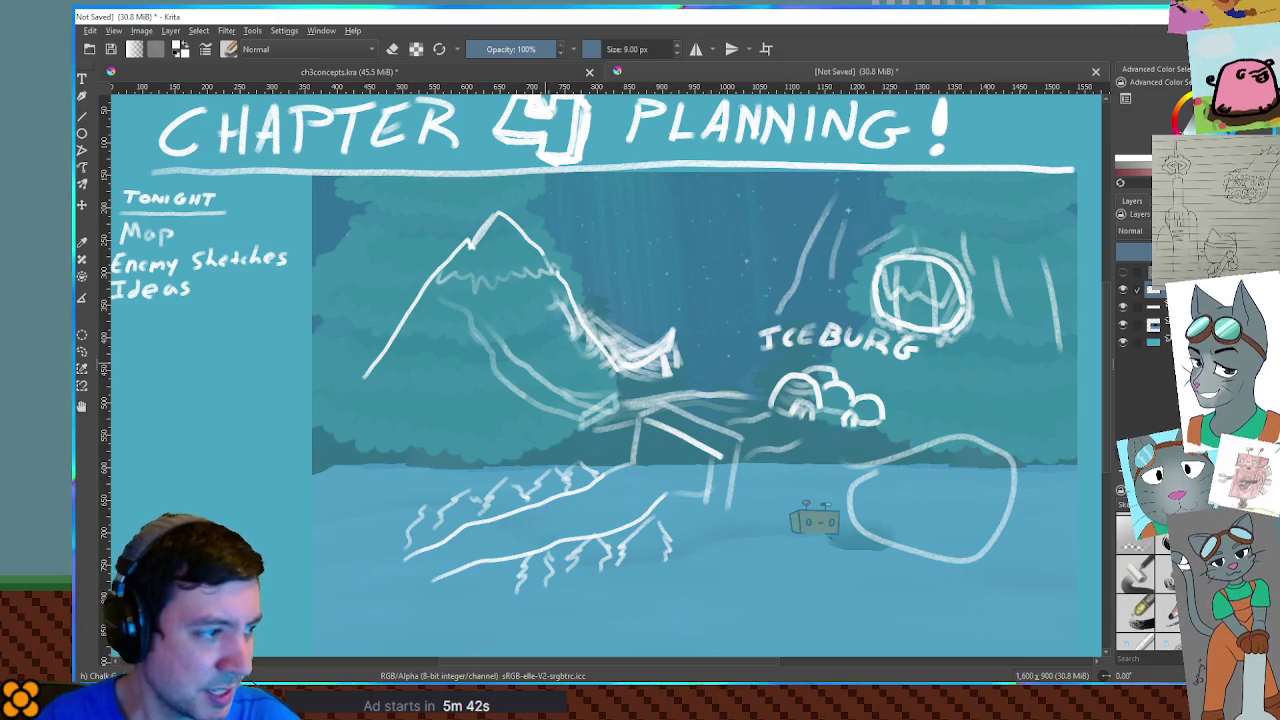
{"action": "mouse_move", "coordinate": [542, 358]}
{"action": "left_mouse_down"}
{"action": "mouse_move", "coordinate": [472, 290]}
{"action": "mouse_move", "coordinate": [525, 340]}
{"action": "left_mouse_up"}
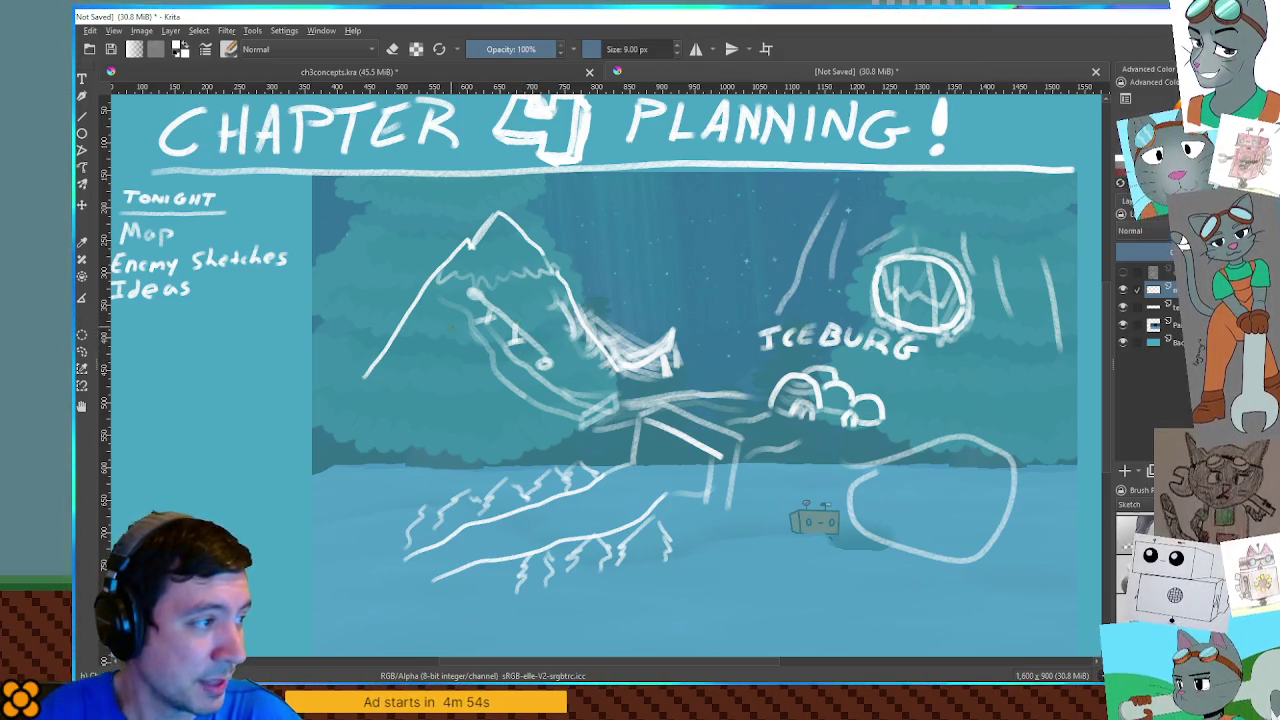
Add small marks high on the mountain's left slope
{"action": "mouse_move", "coordinate": [437, 284]}
{"action": "left_mouse_down"}
{"action": "mouse_move", "coordinate": [437, 297]}
{"action": "mouse_move", "coordinate": [454, 282]}
{"action": "mouse_move", "coordinate": [459, 296]}
{"action": "mouse_move", "coordinate": [470, 272]}
{"action": "mouse_move", "coordinate": [472, 297]}
{"action": "mouse_move", "coordinate": [442, 301]}
{"action": "left_mouse_up"}
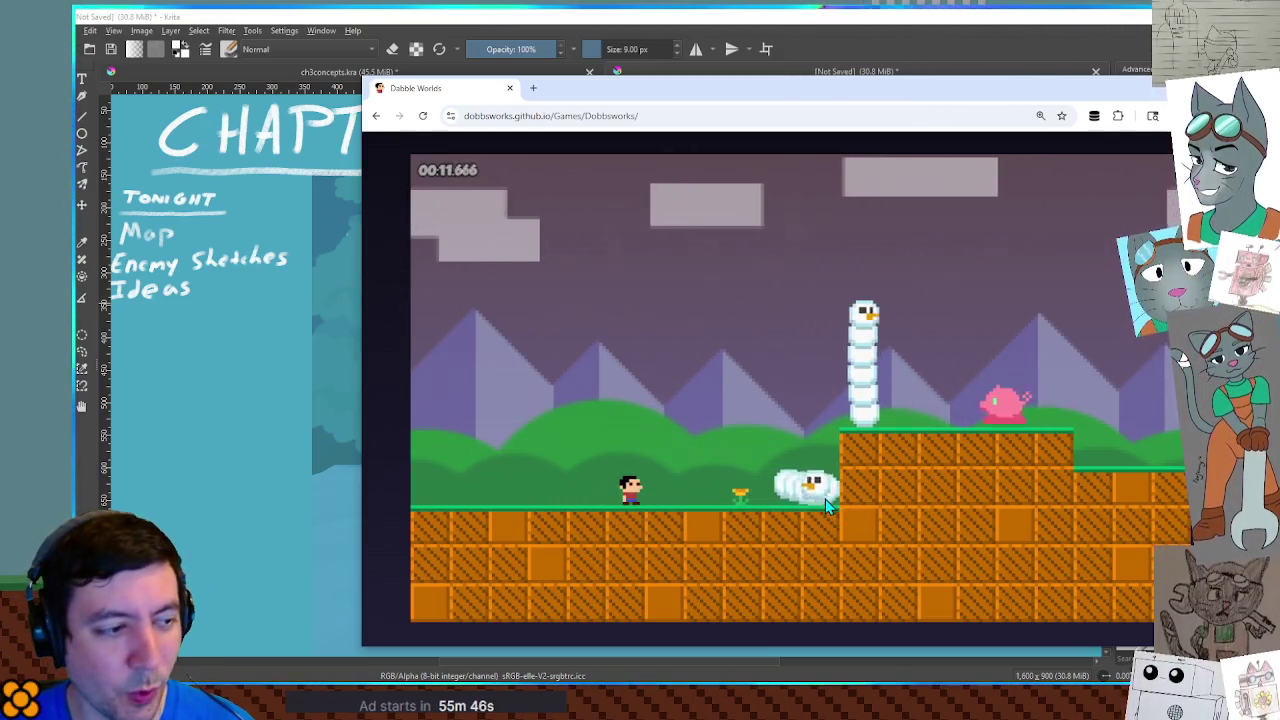
Run right, jump on the caterpillar, stomp the snowman, then exit play mode to the editor
{"action": "key", "text": "Right"}
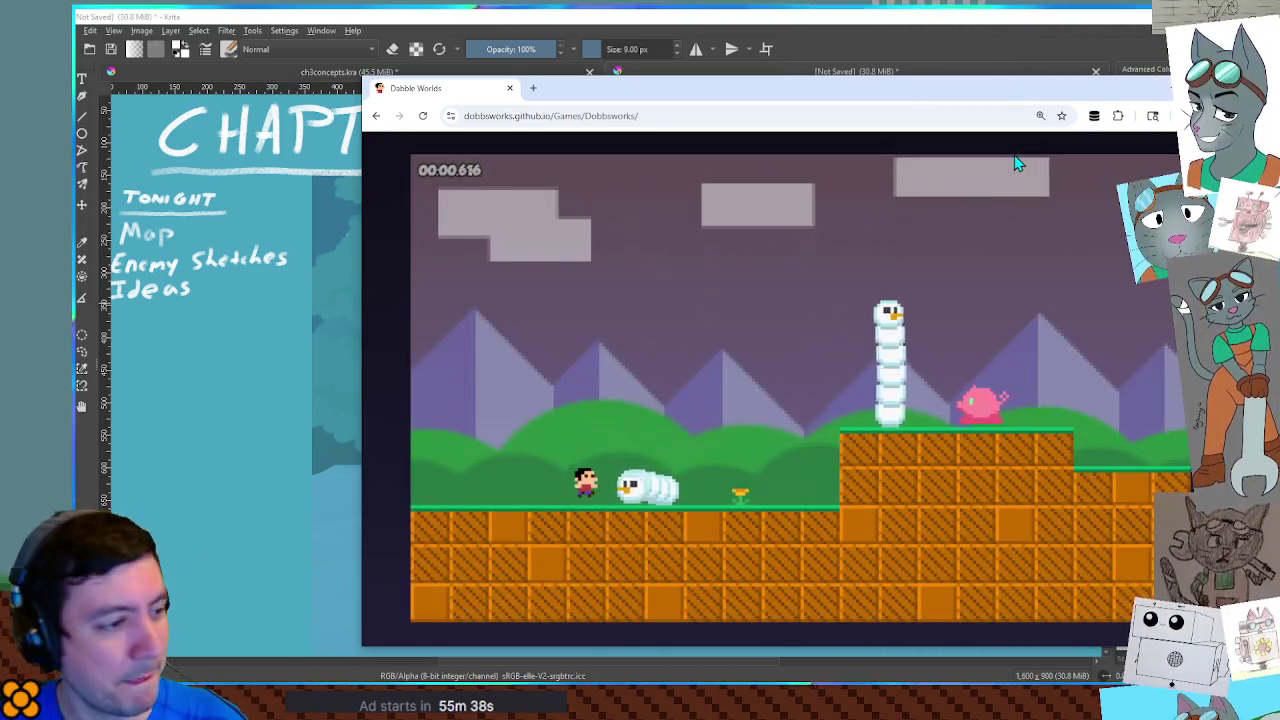
{"action": "key", "text": "Up"}
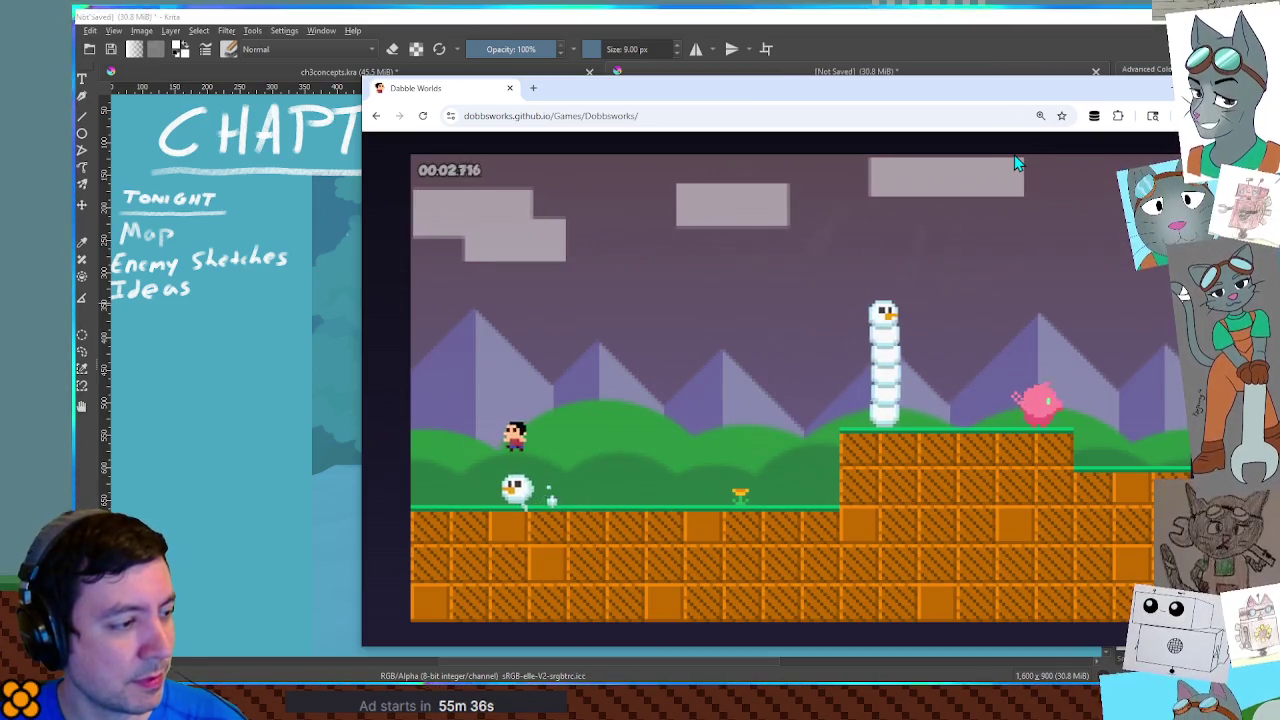
{"action": "key", "text": "Right"}
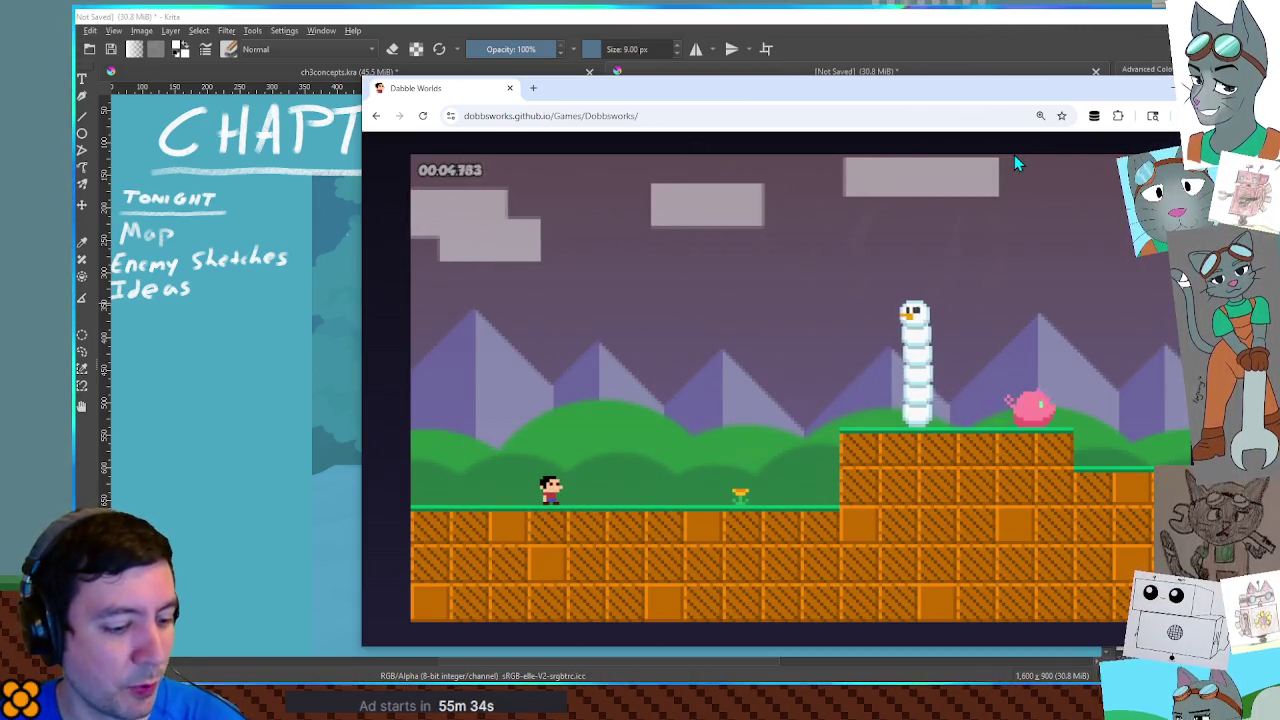
{"action": "key", "text": "Escape"}
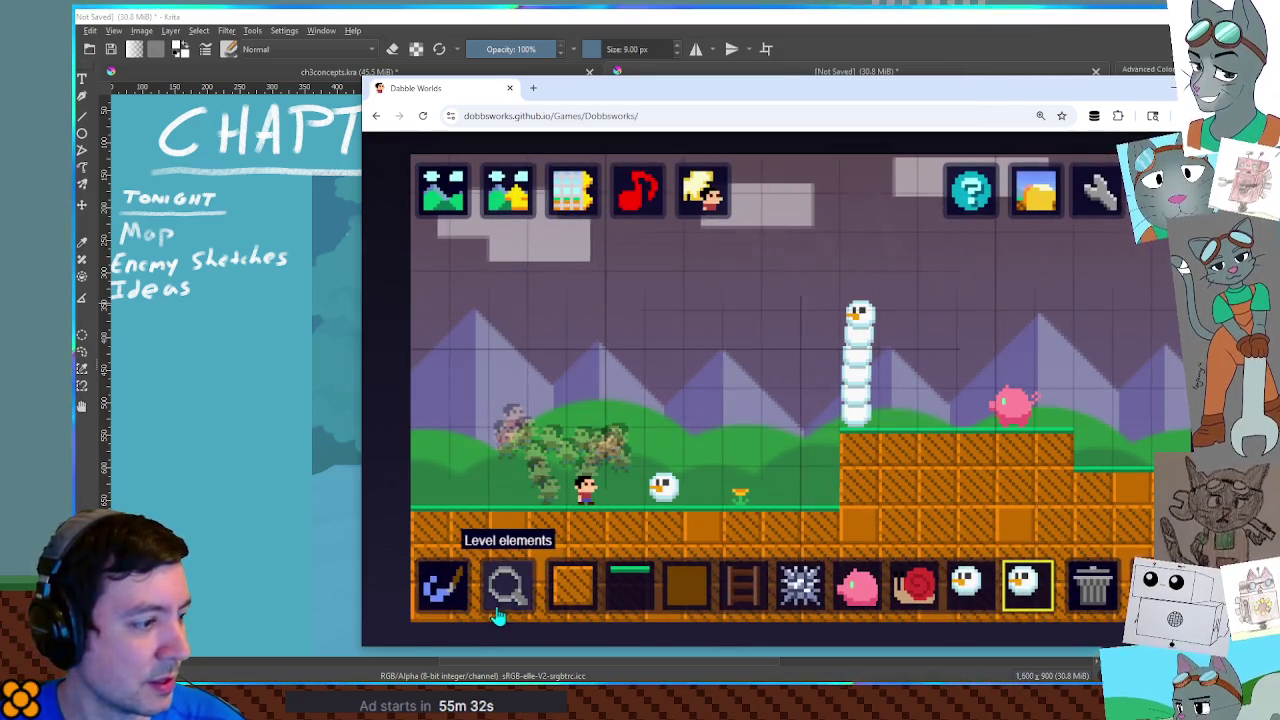
Place the giant top-hat snowman boss and run a quick playtest
{"action": "left_click", "coordinate": [507, 588]}
{"action": "left_click", "coordinate": [510, 398]}
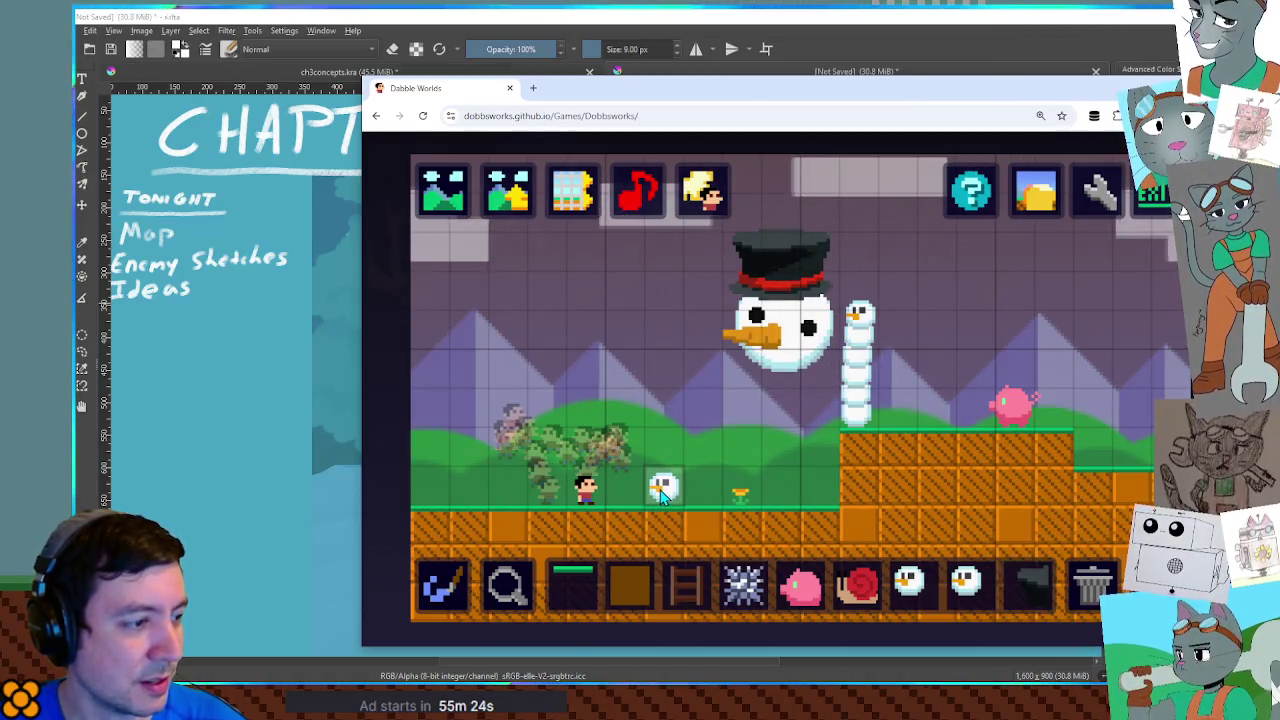
{"action": "key", "text": "Return"}
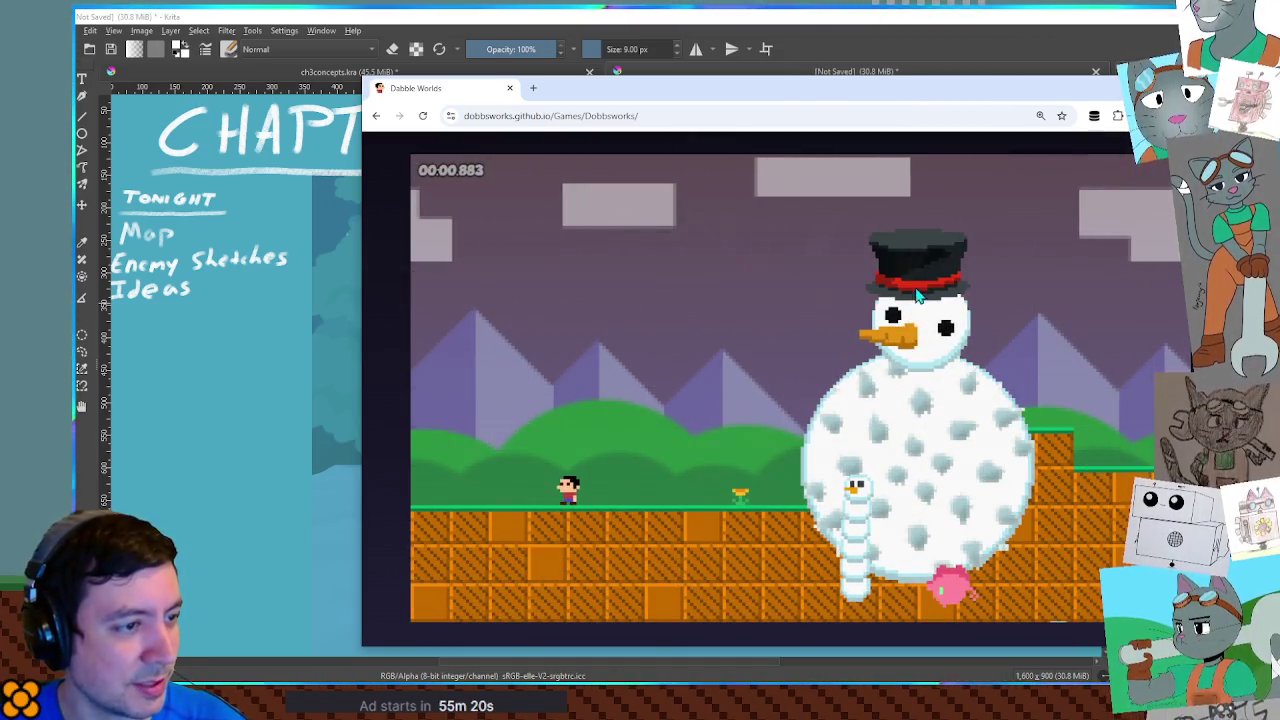
{"action": "key", "text": "Return"}
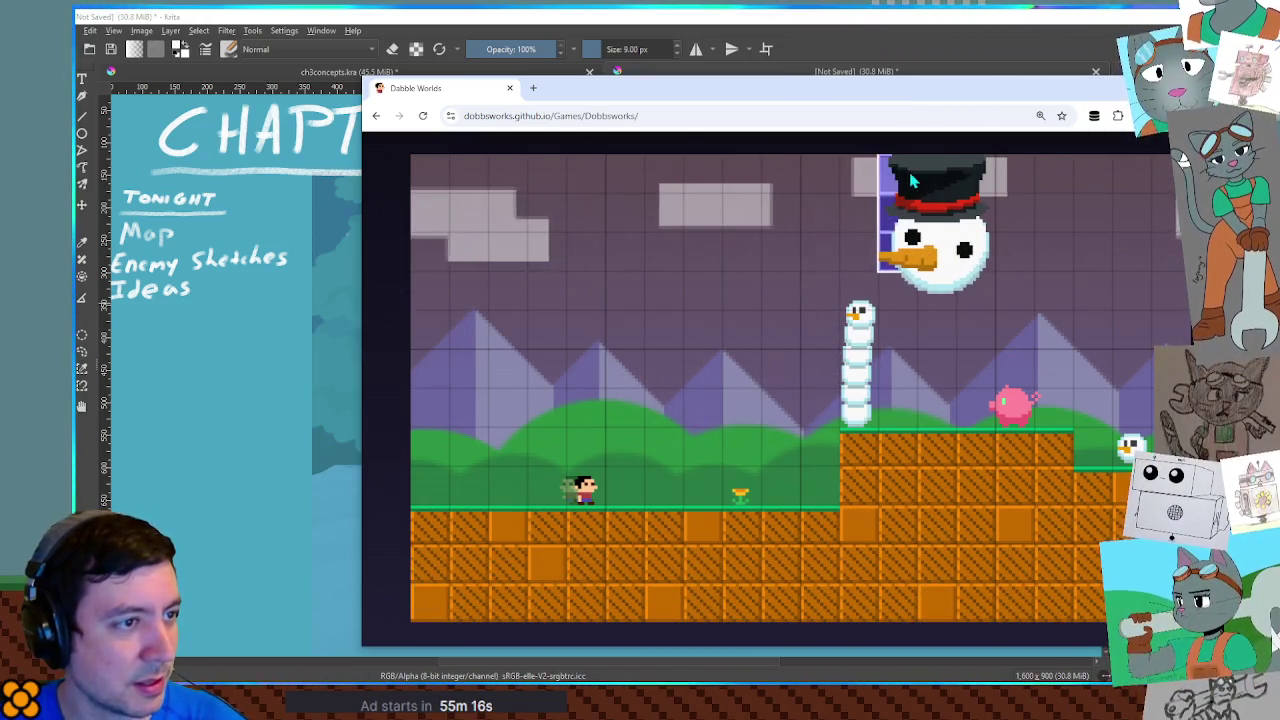
Retest with the boss further left, then erase the snowman column, raised platform and pig
{"action": "key", "text": "Return"}
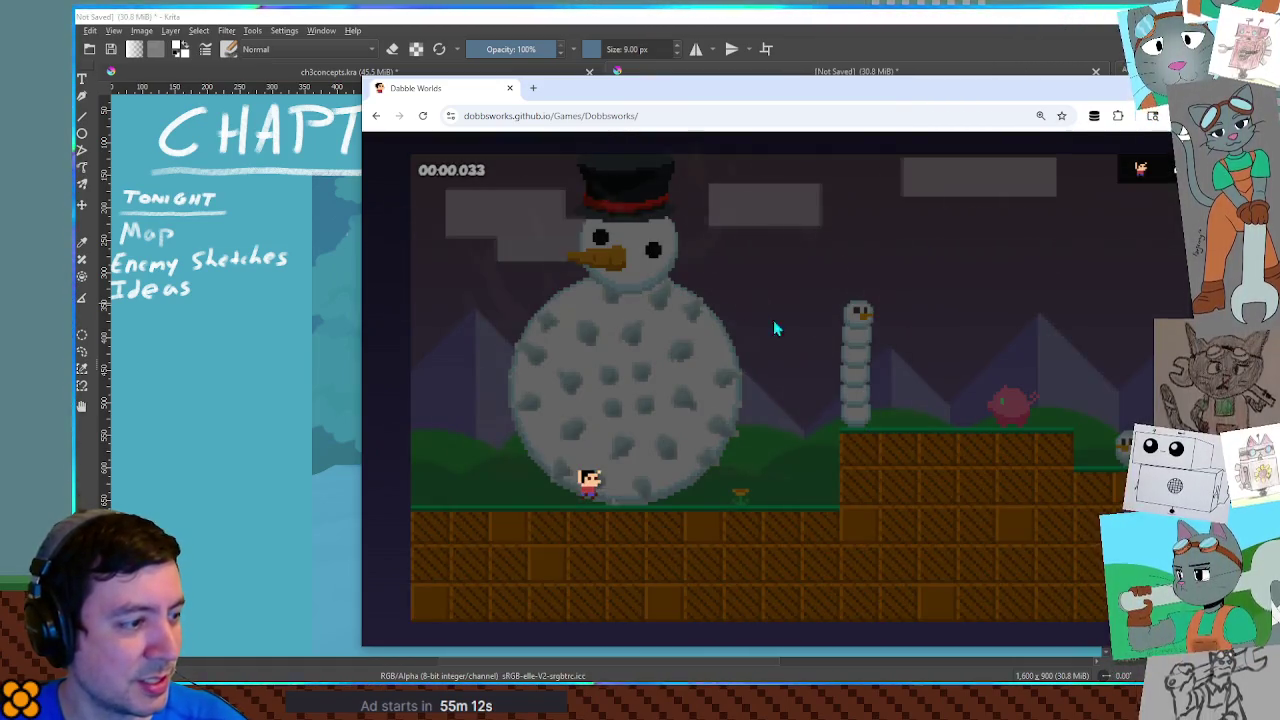
{"action": "key", "text": "Return"}
{"action": "mouse_move", "coordinate": [858, 322]}
{"action": "left_mouse_down"}
{"action": "mouse_move", "coordinate": [879, 447]}
{"action": "mouse_move", "coordinate": [1081, 443]}
{"action": "mouse_move", "coordinate": [995, 483]}
{"action": "mouse_move", "coordinate": [1090, 453]}
{"action": "mouse_move", "coordinate": [1051, 457]}
{"action": "mouse_move", "coordinate": [1045, 490]}
{"action": "mouse_move", "coordinate": [1019, 496]}
{"action": "left_mouse_up"}
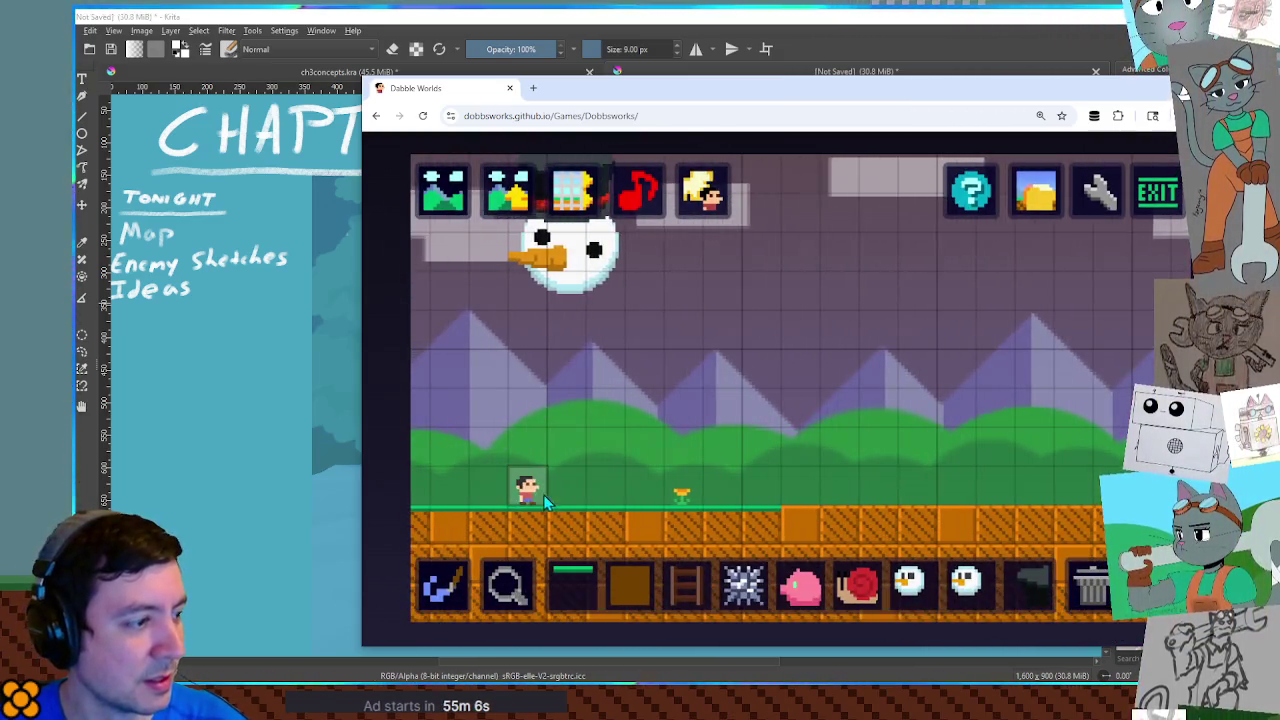
{"action": "key", "text": "Return"}
Playtest against the boss: run right, climb the tower ladder and jump over the snowman
{"action": "key", "text": "Right"}
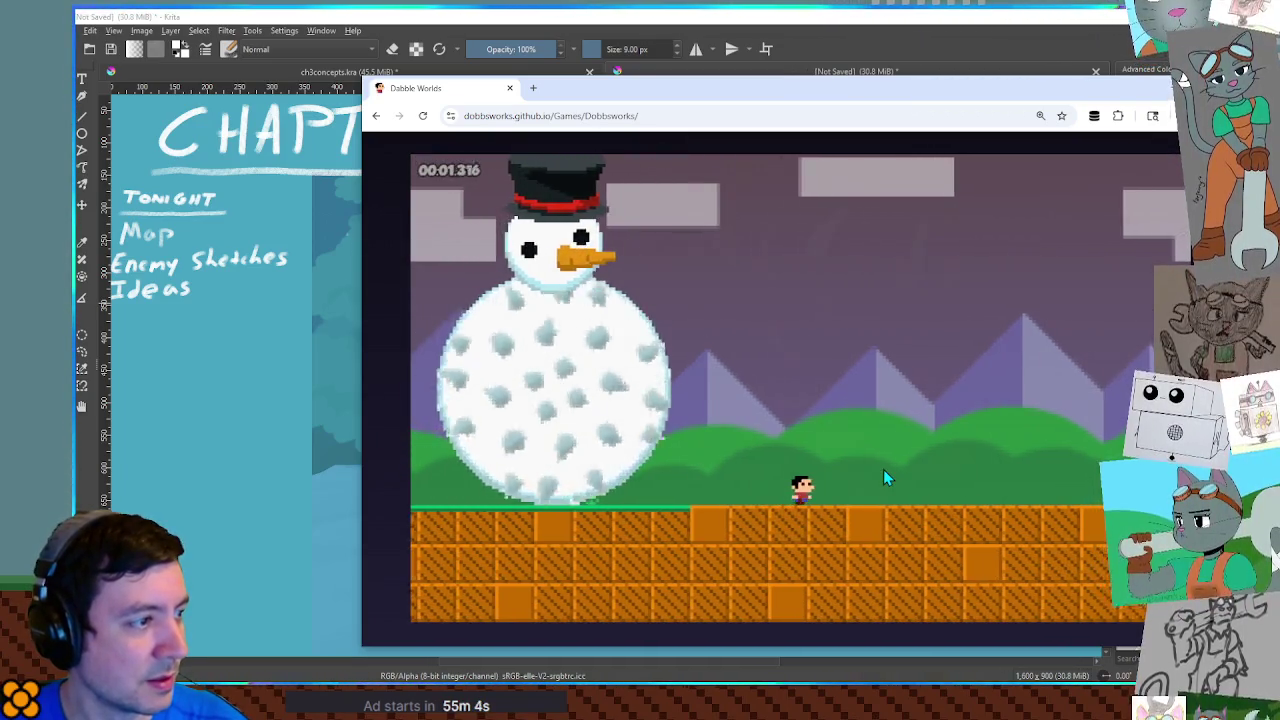
{"action": "key", "text": "space"}
{"action": "key", "text": "space"}
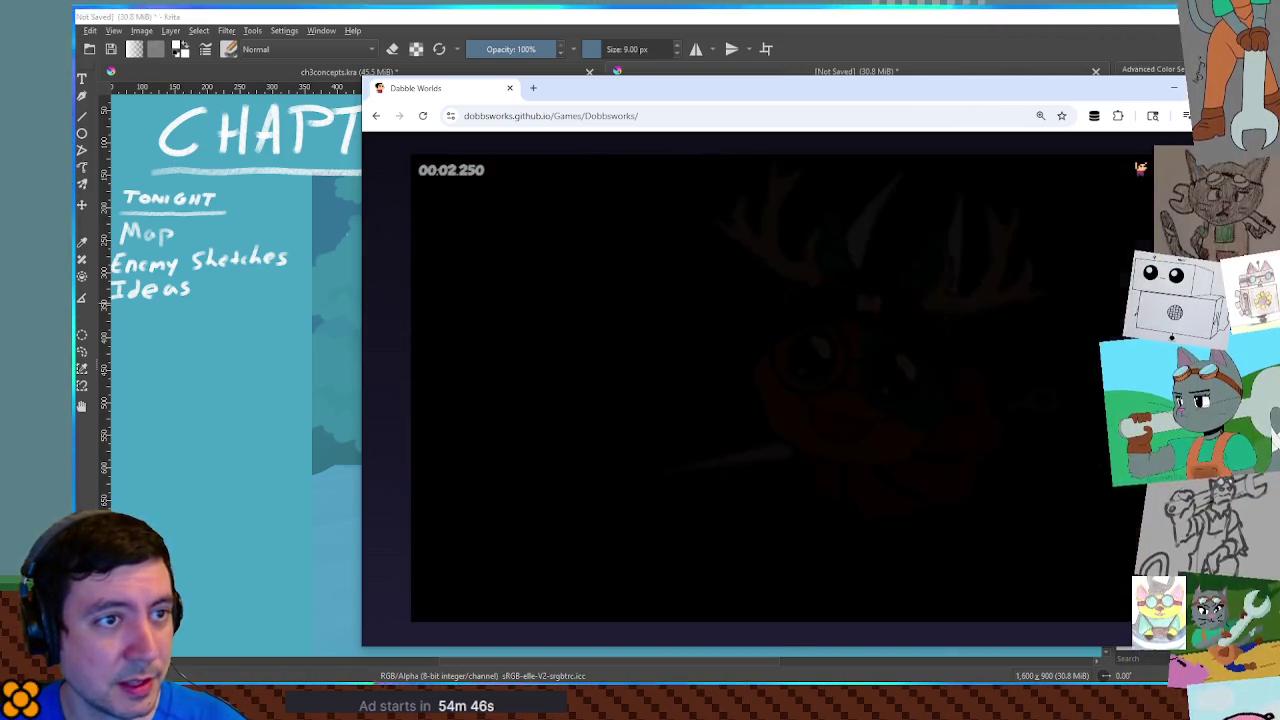
{"action": "key", "text": "Right"}
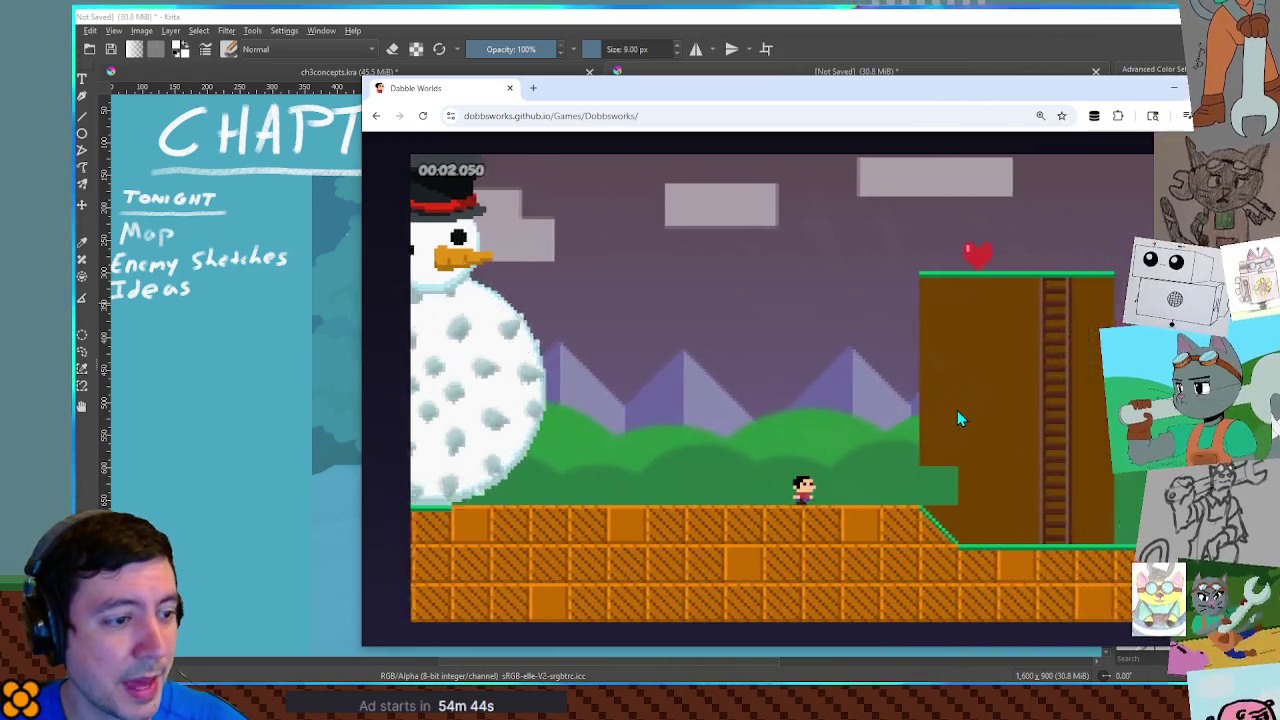
{"action": "key", "text": "Up"}
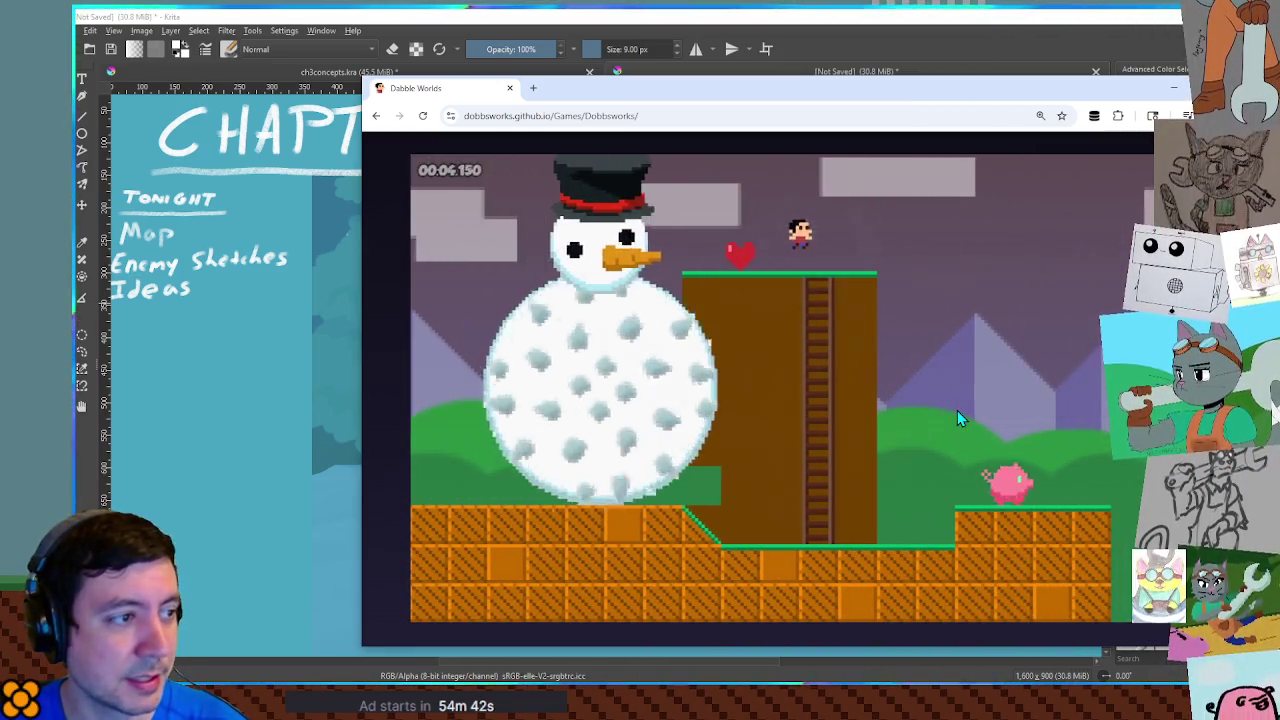
{"action": "key", "text": "Up"}
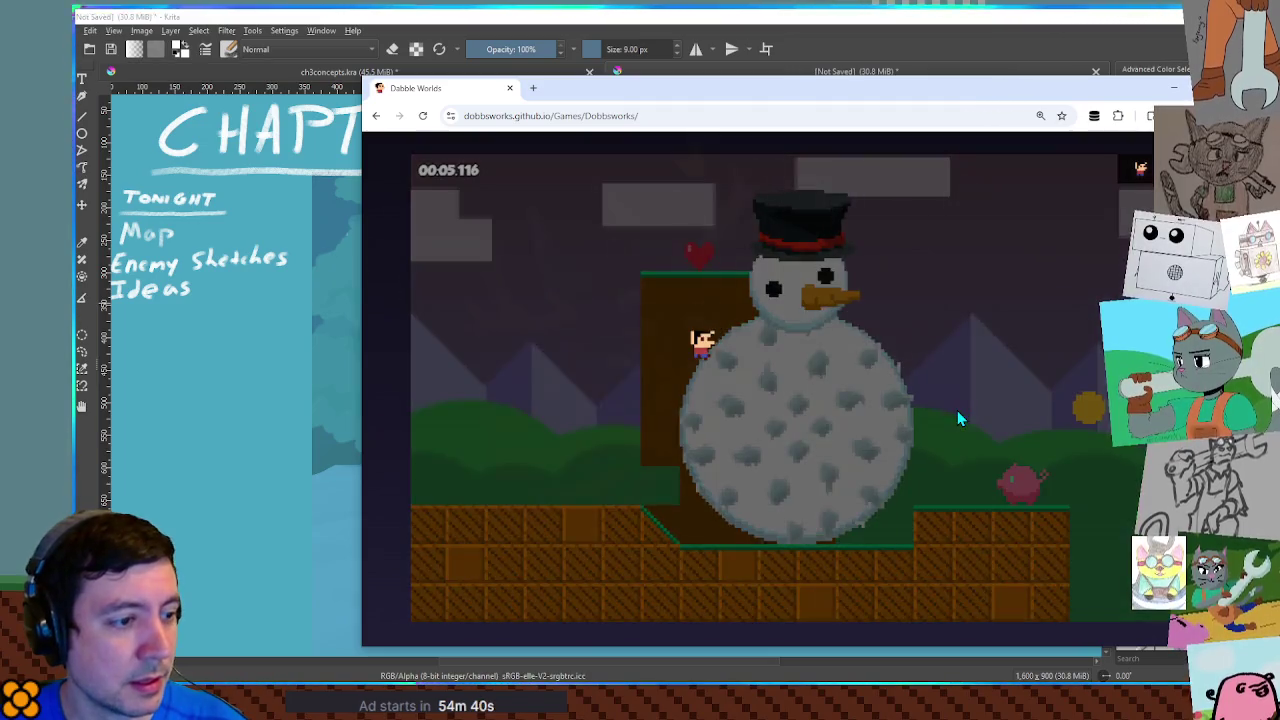
Restart after dying, climb the tower and move onto the ledge above the snowman
{"action": "key", "text": "Return"}
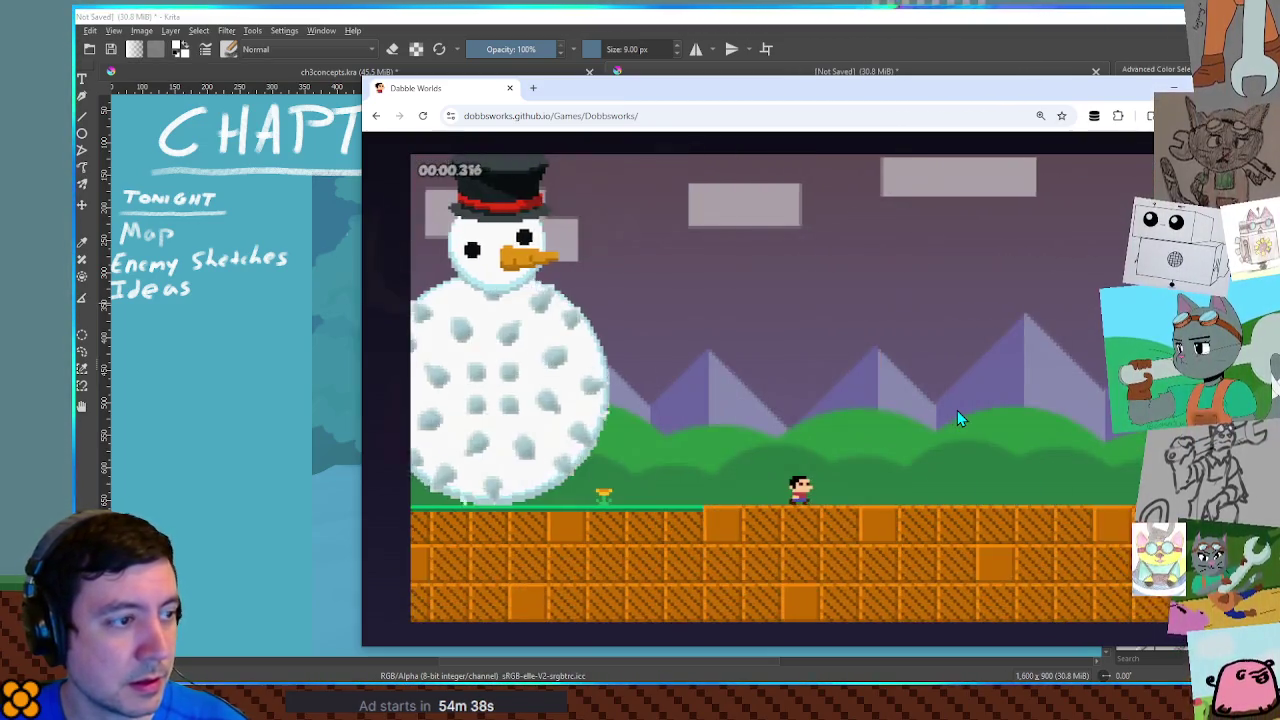
{"action": "key", "text": "Right"}
{"action": "key", "text": "Up"}
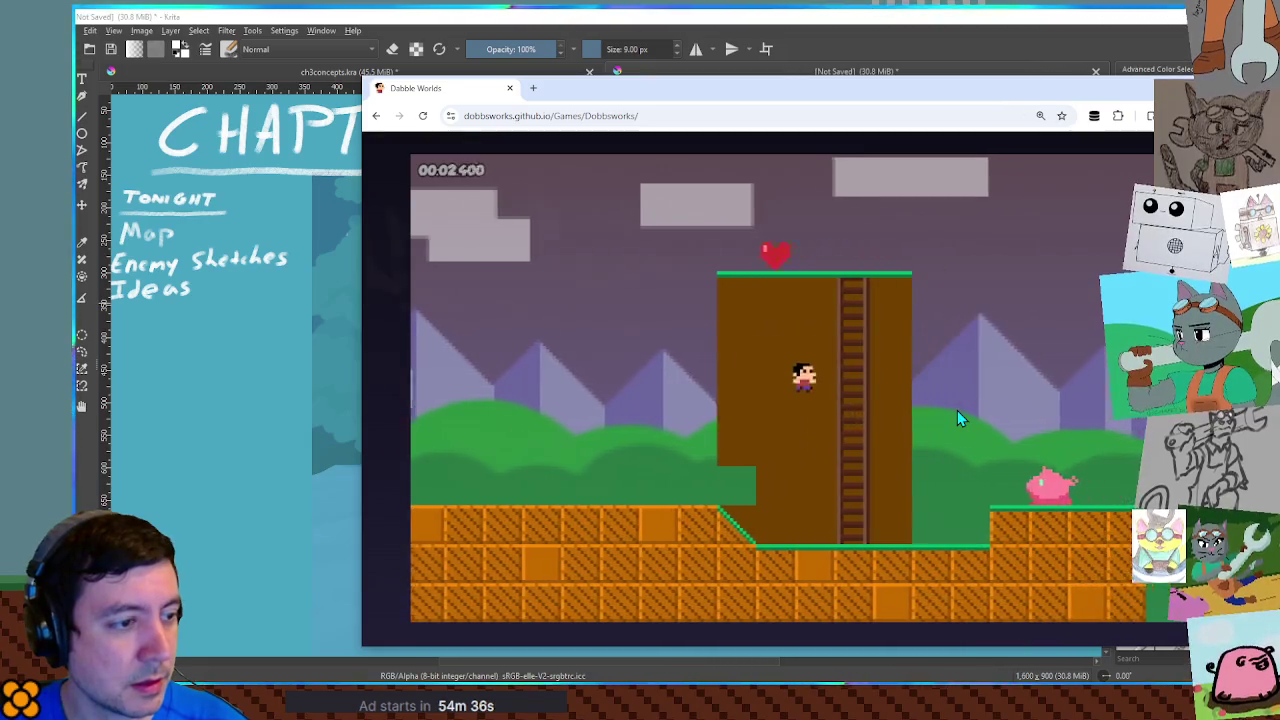
{"action": "key", "text": "Up"}
{"action": "key", "text": "Right"}
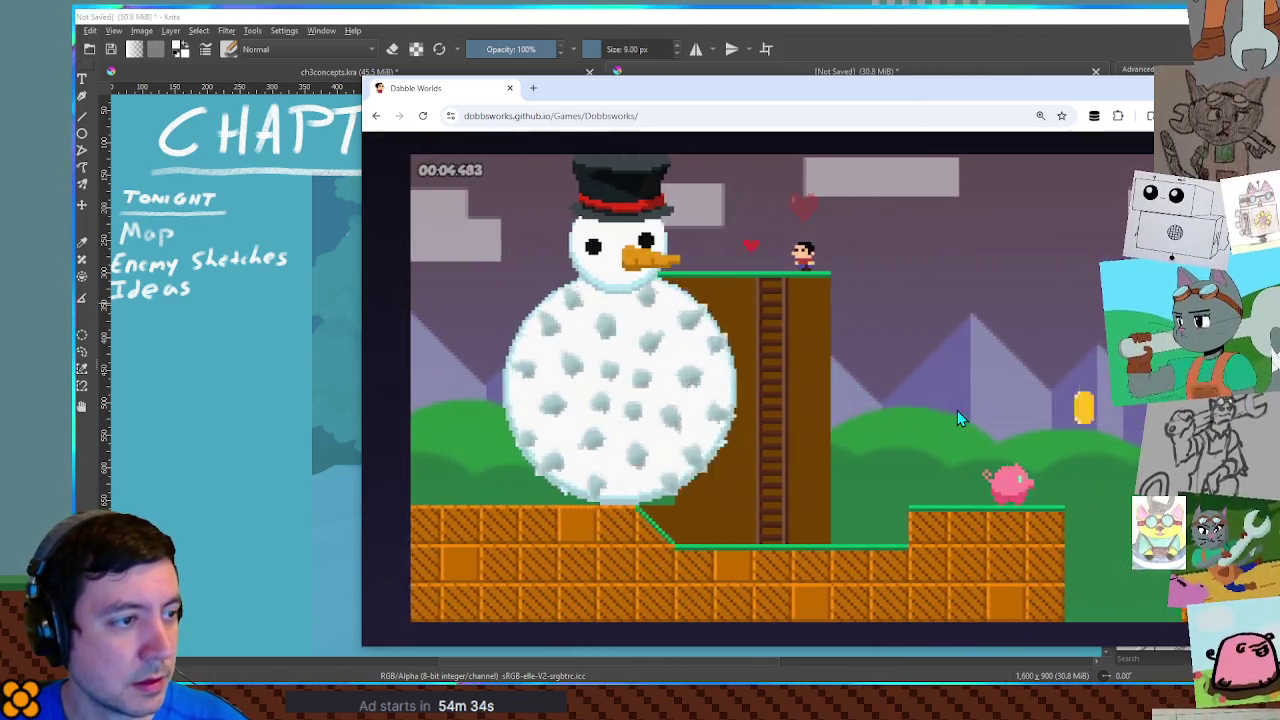
{"action": "key", "text": "Left"}
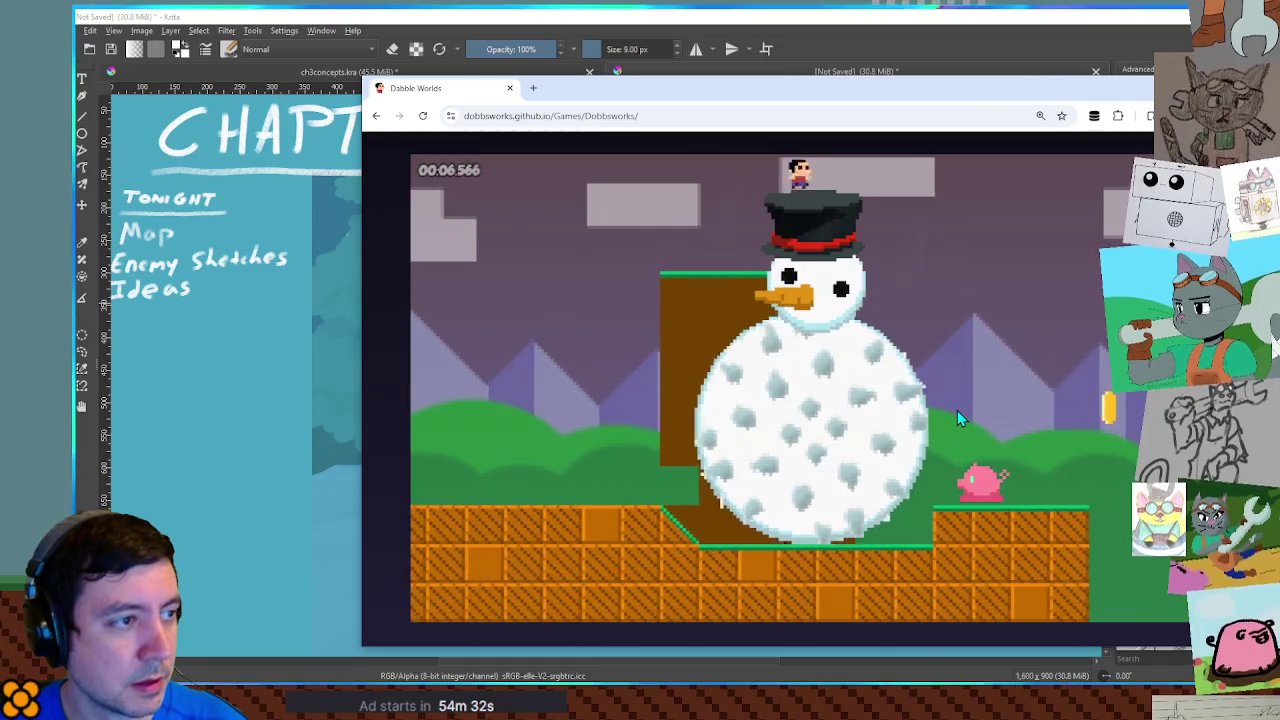
{"action": "key", "text": "Right"}
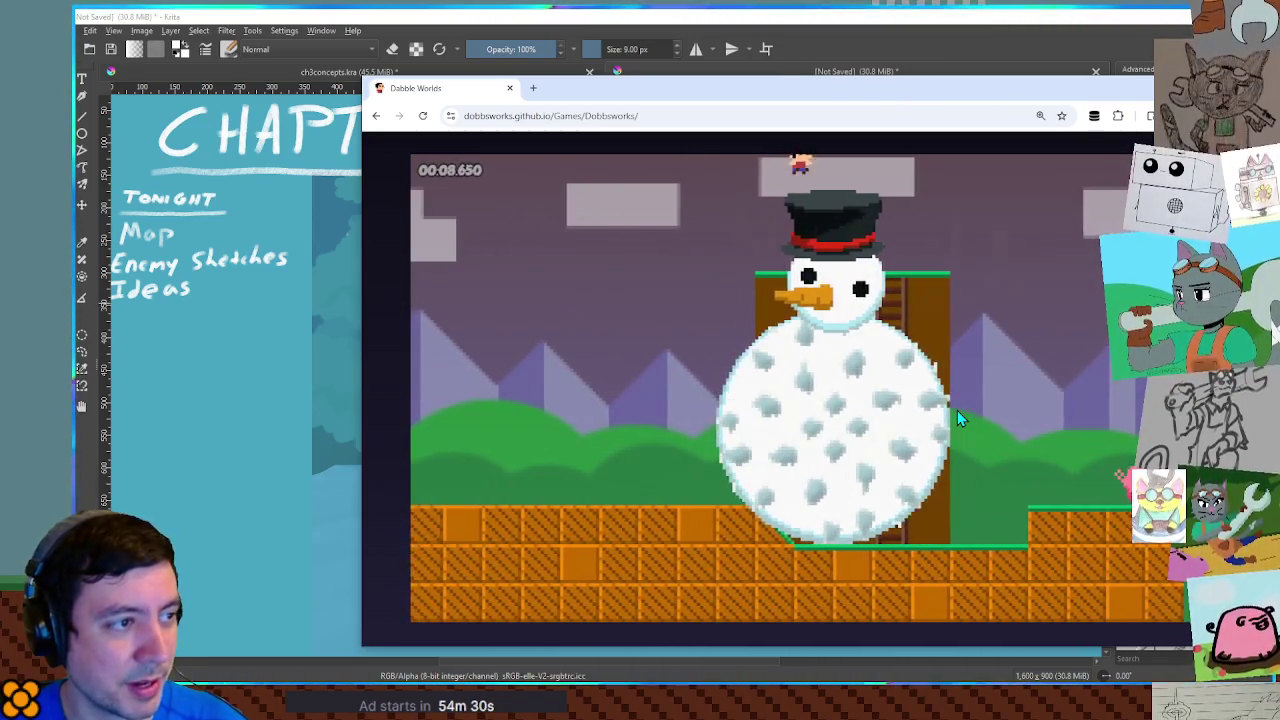
Advance right along the top above the snowman, then close the game window and confirm leaving
{"action": "key", "text": "Right"}
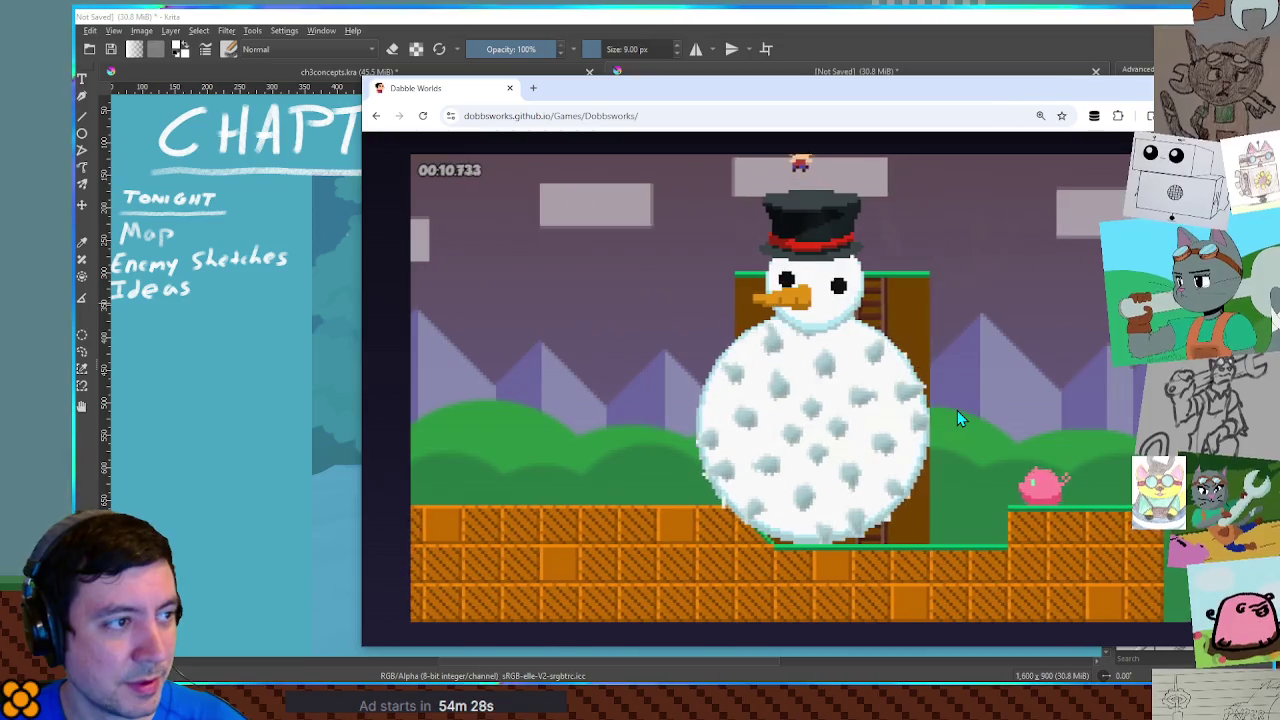
{"action": "key", "text": "Right"}
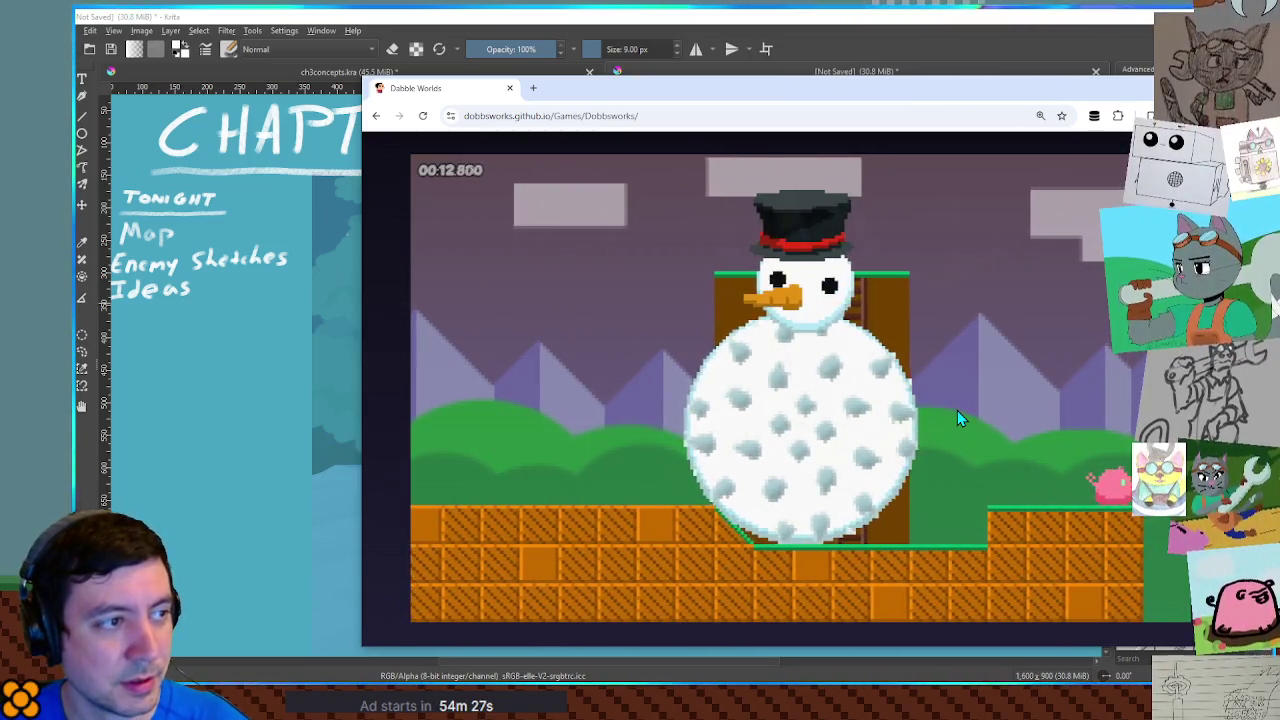
{"action": "key", "text": "Right"}
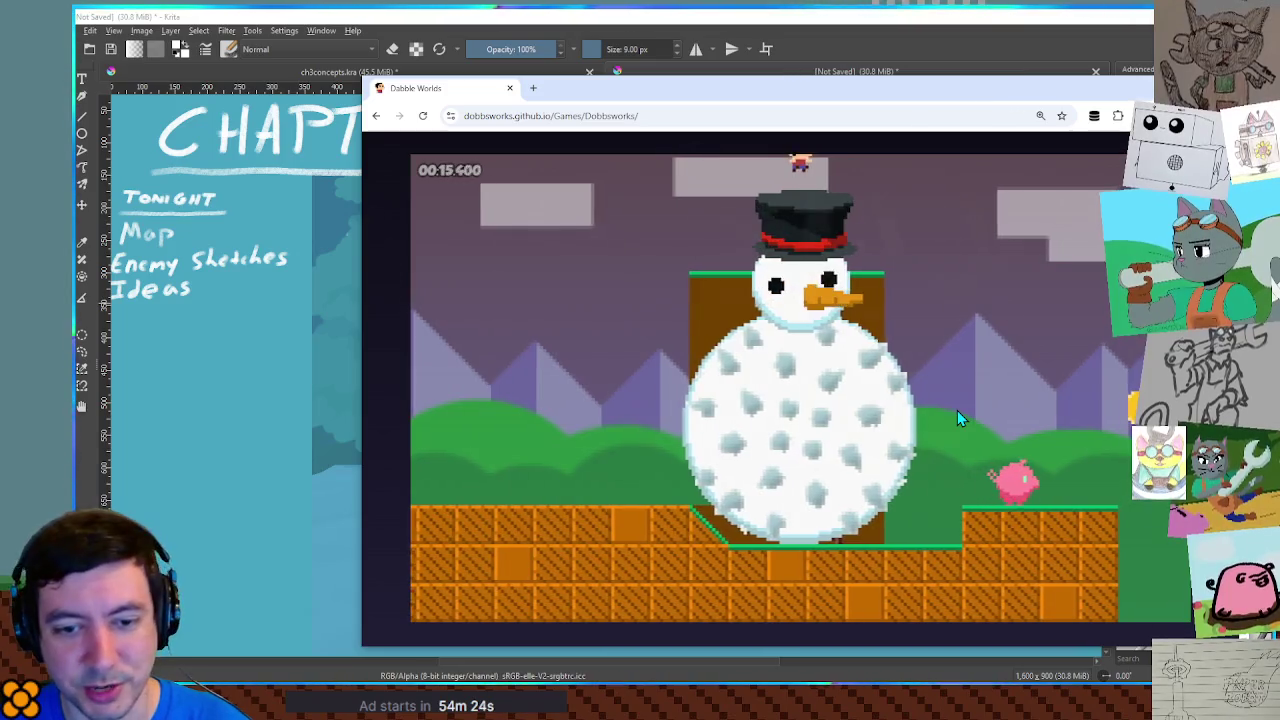
{"action": "key", "text": "Right"}
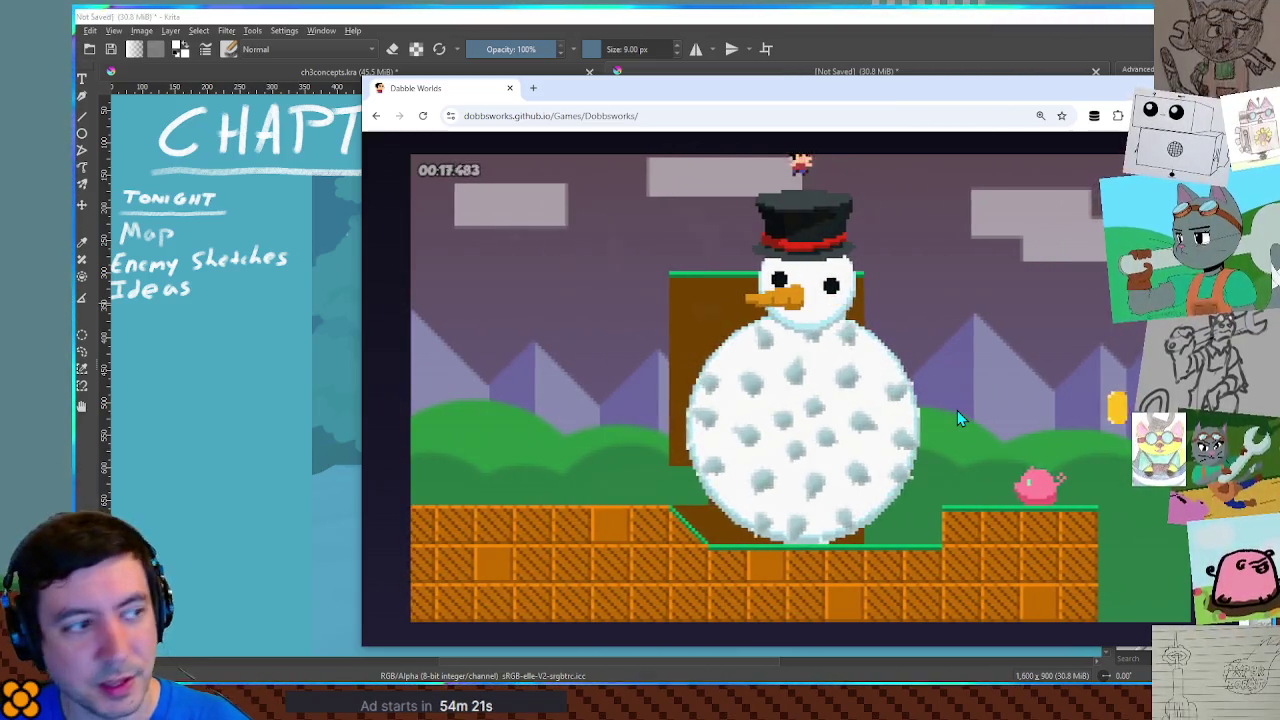
{"action": "key", "text": "Right"}
{"action": "key", "text": "Right"}
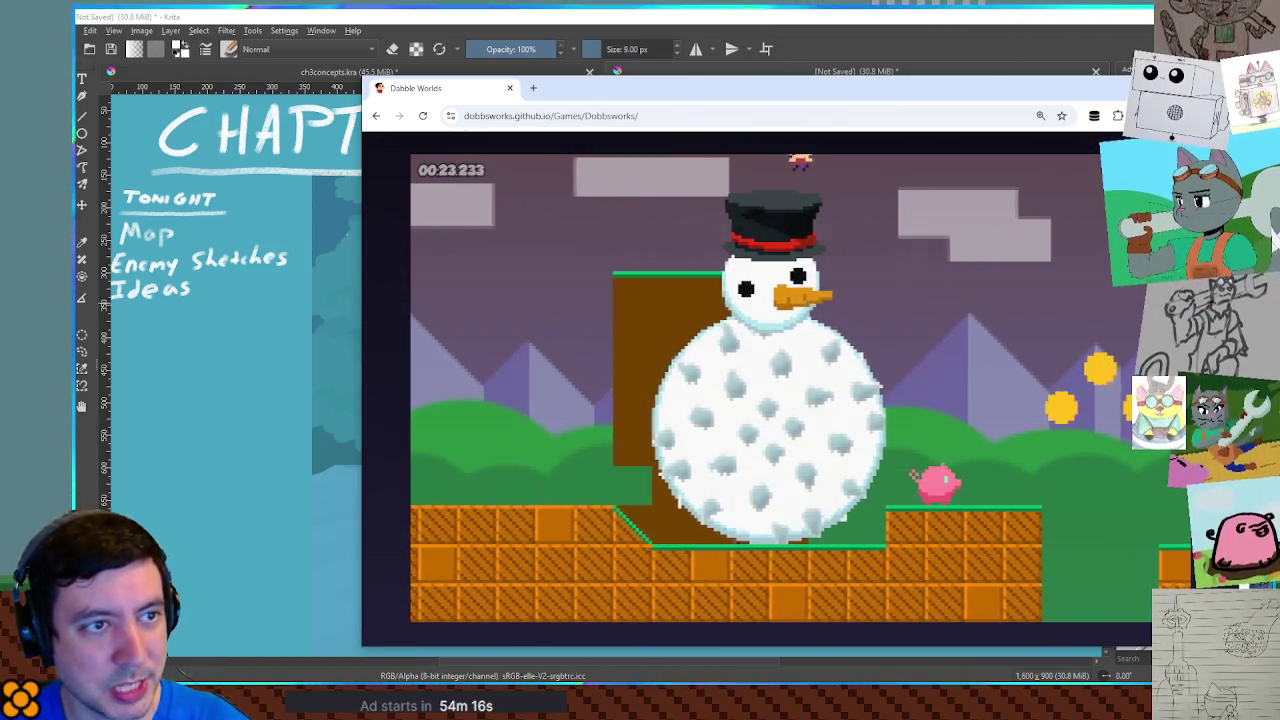
{"action": "key", "text": "ctrl+w"}
{"action": "left_click", "coordinate": [875, 197]}
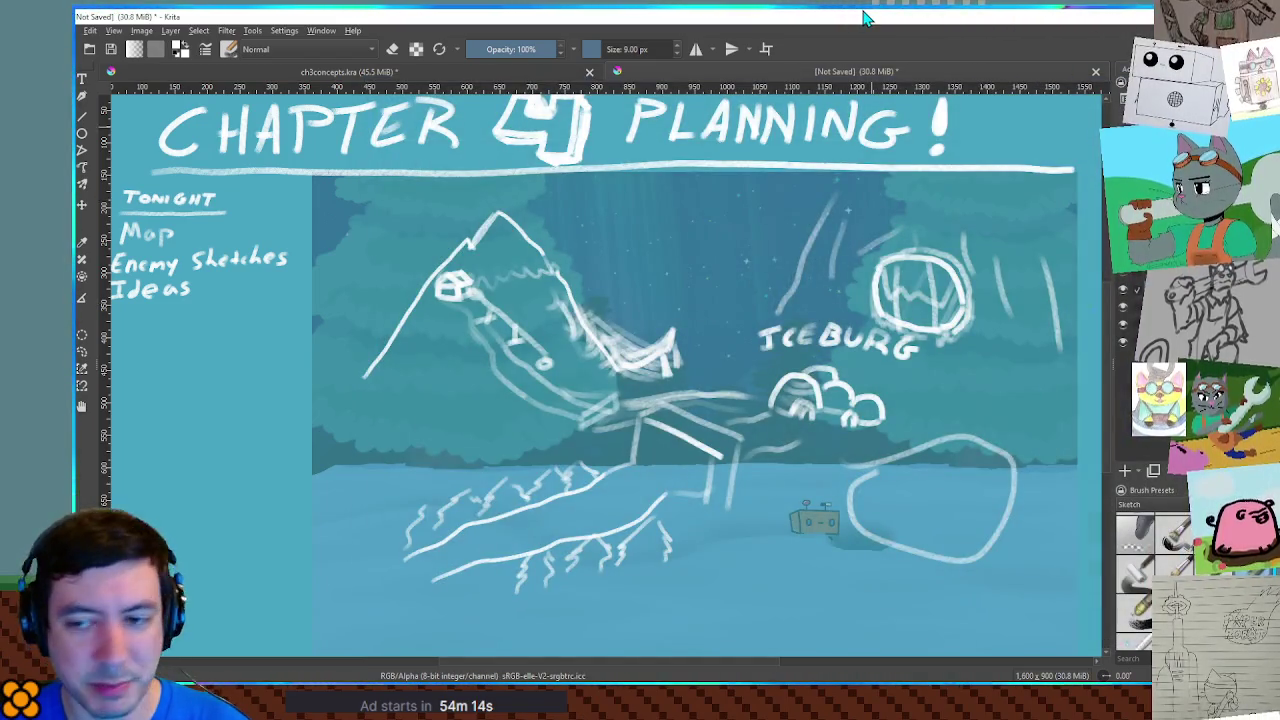
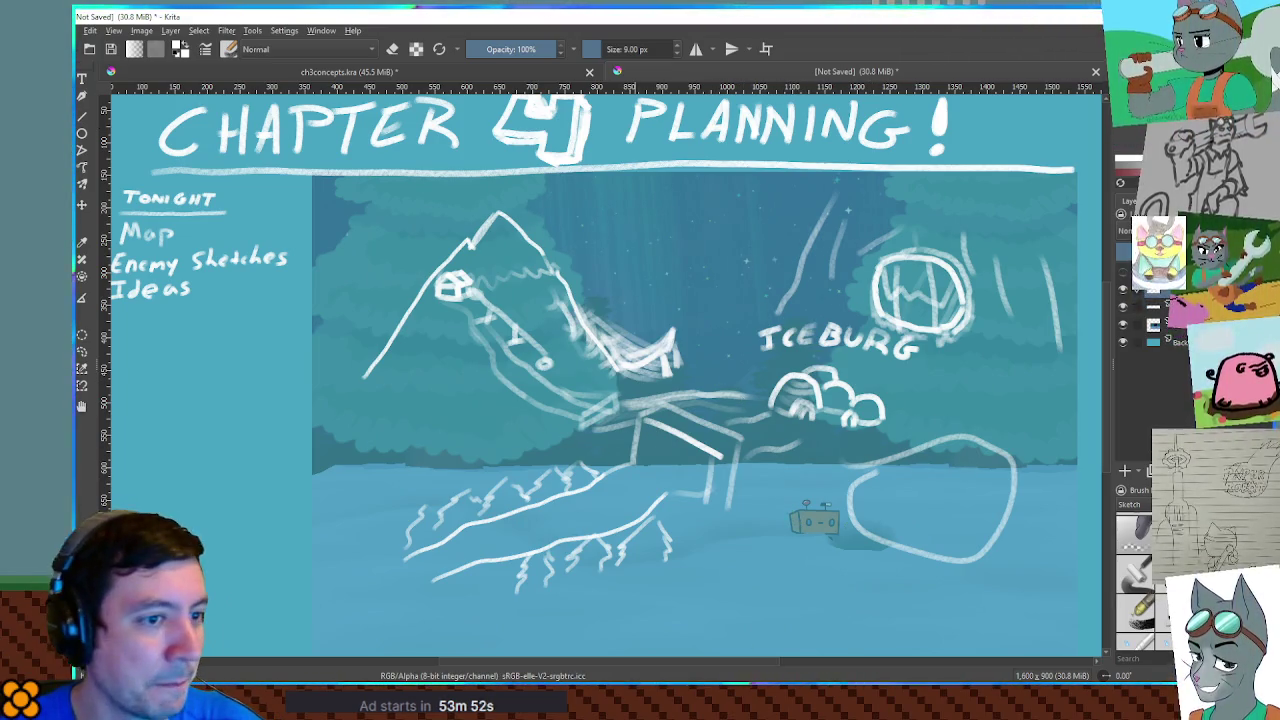
Hide the old map sketch layer and begin sketching the snowman enemy's round head
{"action": "left_click", "coordinate": [1122, 290]}
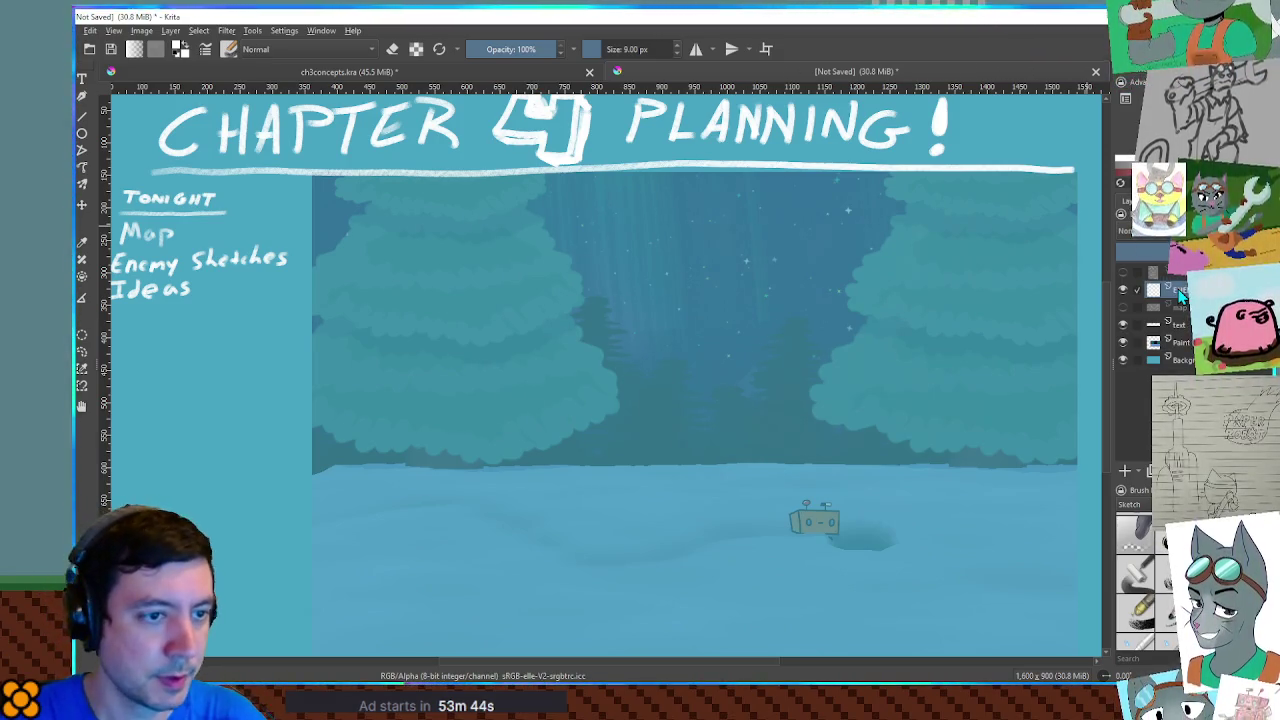
{"action": "left_click_drag", "start_coordinate": [505, 371], "coordinate": [540, 410]}
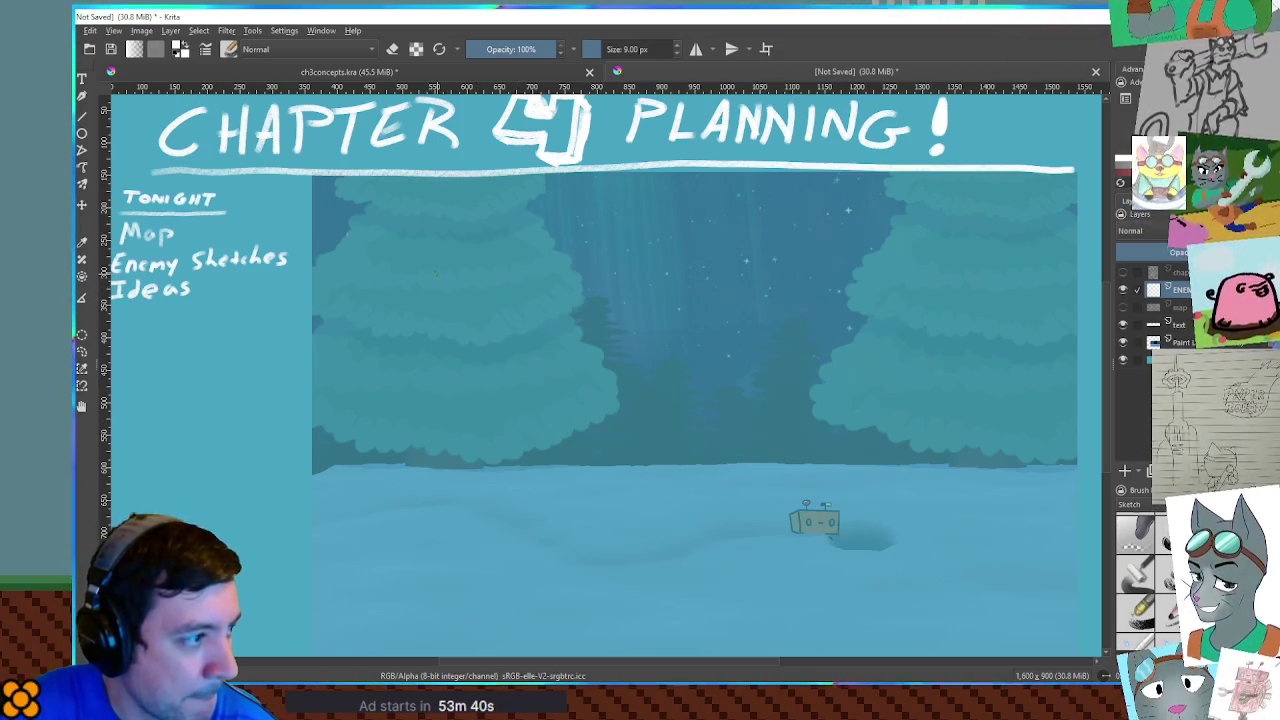
{"action": "mouse_move", "coordinate": [440, 268]}
{"action": "left_mouse_down"}
{"action": "mouse_move", "coordinate": [438, 338]}
{"action": "mouse_move", "coordinate": [470, 300]}
{"action": "mouse_move", "coordinate": [424, 388]}
{"action": "mouse_move", "coordinate": [426, 292]}
{"action": "left_mouse_up"}
Add a beak nose and eye to the head and stack four snowballs below it
{"action": "mouse_move", "coordinate": [460, 340]}
{"action": "left_mouse_down"}
{"action": "mouse_move", "coordinate": [515, 346]}
{"action": "mouse_move", "coordinate": [462, 356]}
{"action": "mouse_move", "coordinate": [425, 325]}
{"action": "mouse_move", "coordinate": [477, 326]}
{"action": "mouse_move", "coordinate": [468, 331]}
{"action": "left_mouse_up"}
{"action": "mouse_move", "coordinate": [402, 380]}
{"action": "left_mouse_down"}
{"action": "mouse_move", "coordinate": [382, 440]}
{"action": "mouse_move", "coordinate": [476, 414]}
{"action": "mouse_move", "coordinate": [460, 388]}
{"action": "left_mouse_up"}
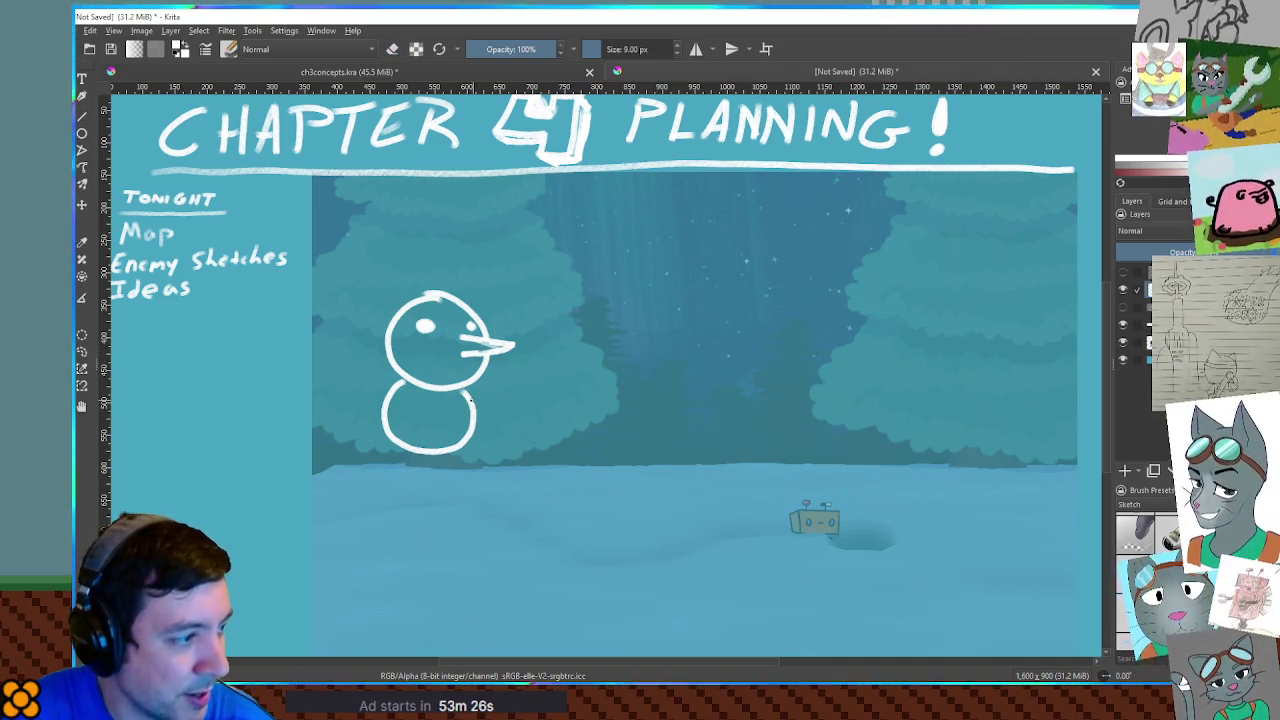
{"action": "mouse_move", "coordinate": [386, 444]}
{"action": "left_mouse_down"}
{"action": "mouse_move", "coordinate": [384, 478]}
{"action": "mouse_move", "coordinate": [434, 521]}
{"action": "mouse_move", "coordinate": [479, 466]}
{"action": "mouse_move", "coordinate": [472, 446]}
{"action": "left_mouse_up"}
{"action": "mouse_move", "coordinate": [396, 508]}
{"action": "left_mouse_down"}
{"action": "mouse_move", "coordinate": [414, 582]}
{"action": "mouse_move", "coordinate": [480, 522]}
{"action": "mouse_move", "coordinate": [472, 508]}
{"action": "left_mouse_up"}
{"action": "mouse_move", "coordinate": [384, 575]}
{"action": "left_mouse_down"}
{"action": "mouse_move", "coordinate": [372, 612]}
{"action": "mouse_move", "coordinate": [450, 638]}
{"action": "mouse_move", "coordinate": [468, 582]}
{"action": "mouse_move", "coordinate": [458, 570]}
{"action": "left_mouse_up"}
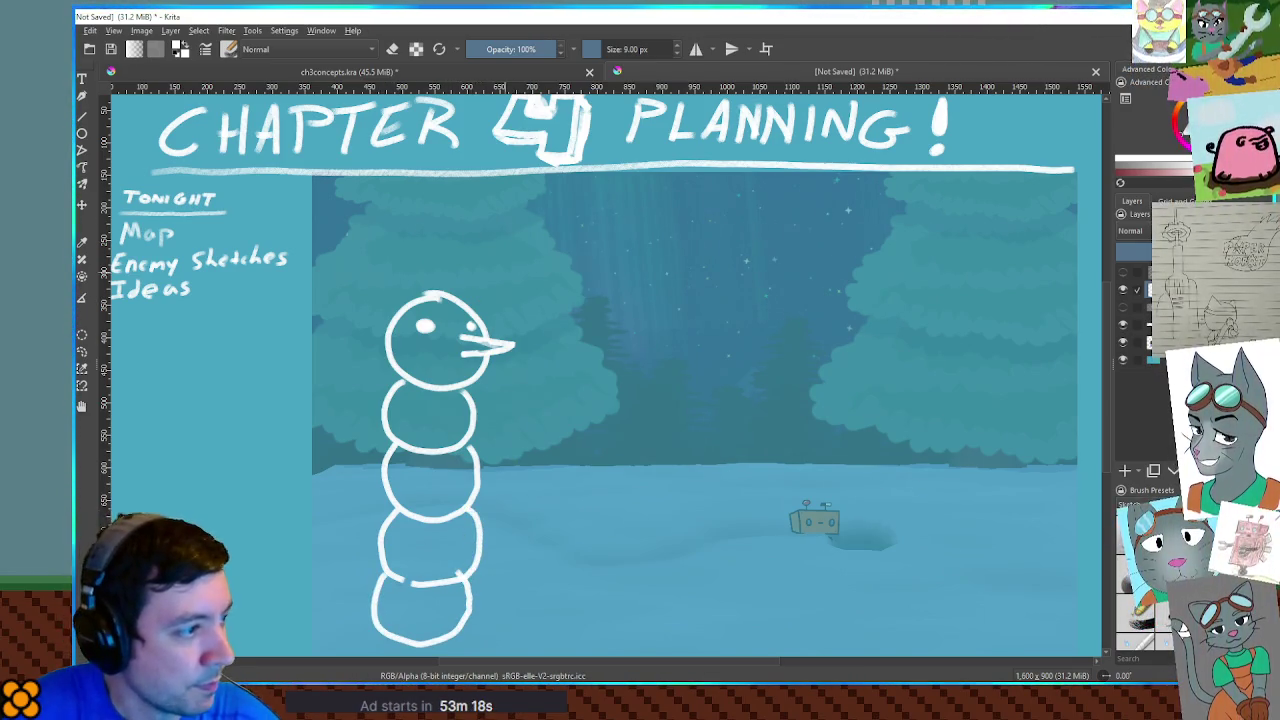
Letter the title SNOWTEM above the snowman and jot a 5 over its head
{"action": "mouse_move", "coordinate": [546, 250]}
{"action": "left_mouse_down"}
{"action": "mouse_move", "coordinate": [492, 294]}
{"action": "mouse_move", "coordinate": [588, 284]}
{"action": "mouse_move", "coordinate": [608, 244]}
{"action": "mouse_move", "coordinate": [697, 263]}
{"action": "mouse_move", "coordinate": [797, 252]}
{"action": "left_mouse_up"}
{"action": "left_click_drag", "start_coordinate": [758, 262], "coordinate": [757, 297]}
{"action": "mouse_move", "coordinate": [797, 256]}
{"action": "left_mouse_down"}
{"action": "mouse_move", "coordinate": [797, 305]}
{"action": "mouse_move", "coordinate": [840, 302]}
{"action": "left_mouse_up"}
{"action": "left_click_drag", "start_coordinate": [800, 258], "coordinate": [846, 254]}
{"action": "mouse_move", "coordinate": [804, 280]}
{"action": "left_mouse_down"}
{"action": "mouse_move", "coordinate": [858, 258]}
{"action": "mouse_move", "coordinate": [912, 300]}
{"action": "left_mouse_up"}
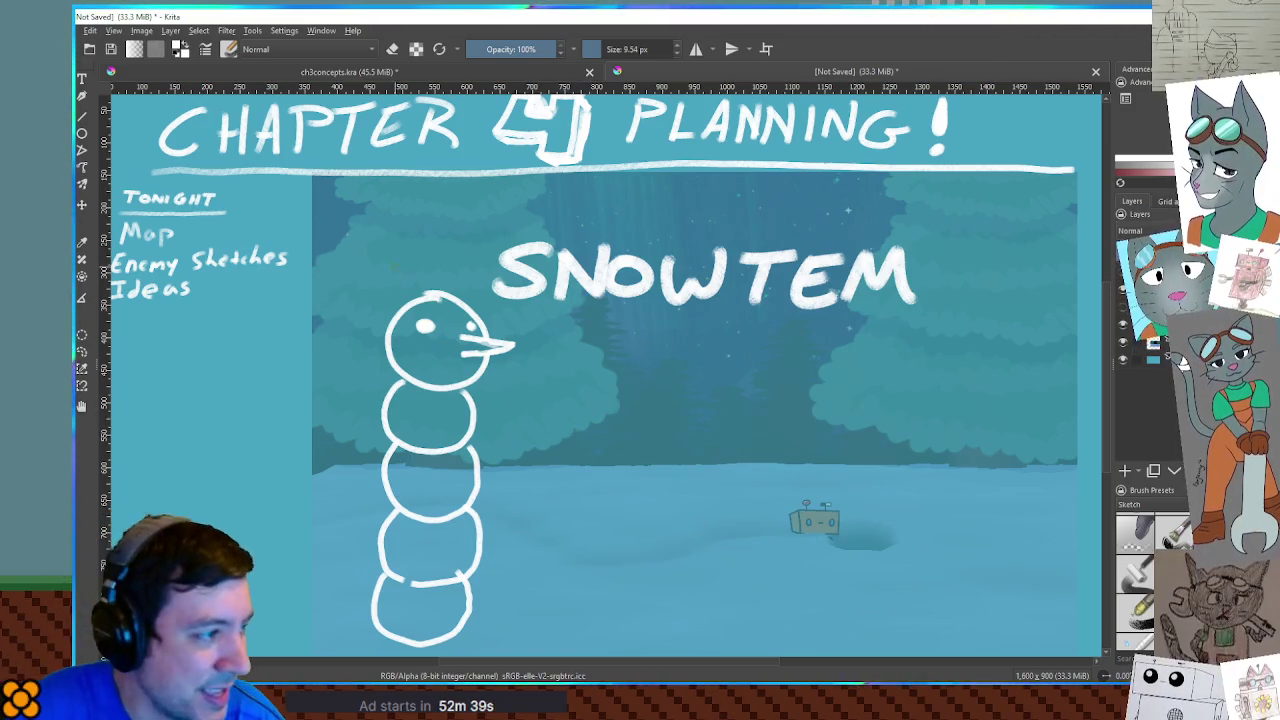
{"action": "left_click_drag", "start_coordinate": [410, 243], "coordinate": [388, 270]}
{"action": "key", "text": "ctrl+z"}
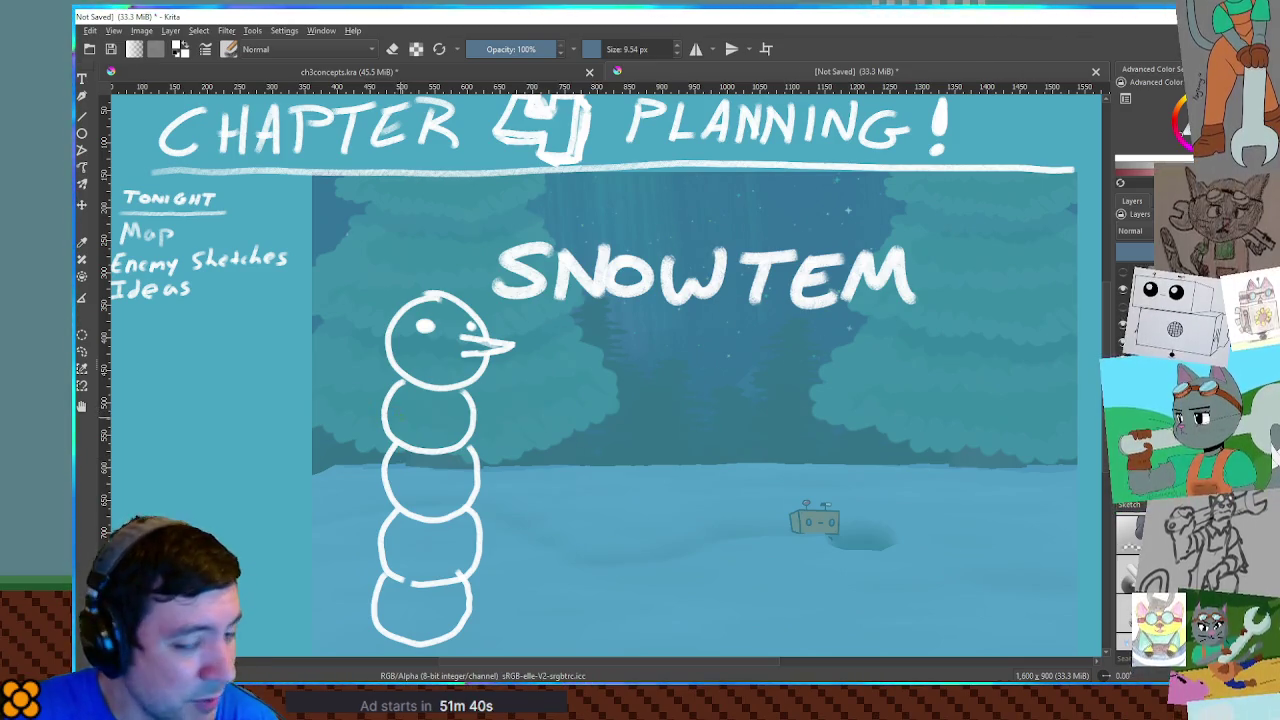
Draw left and right stick arms and a top hat on the snowman
{"action": "mouse_move", "coordinate": [400, 412]}
{"action": "left_mouse_down"}
{"action": "mouse_move", "coordinate": [334, 391]}
{"action": "mouse_move", "coordinate": [308, 403]}
{"action": "mouse_move", "coordinate": [314, 388]}
{"action": "left_mouse_up"}
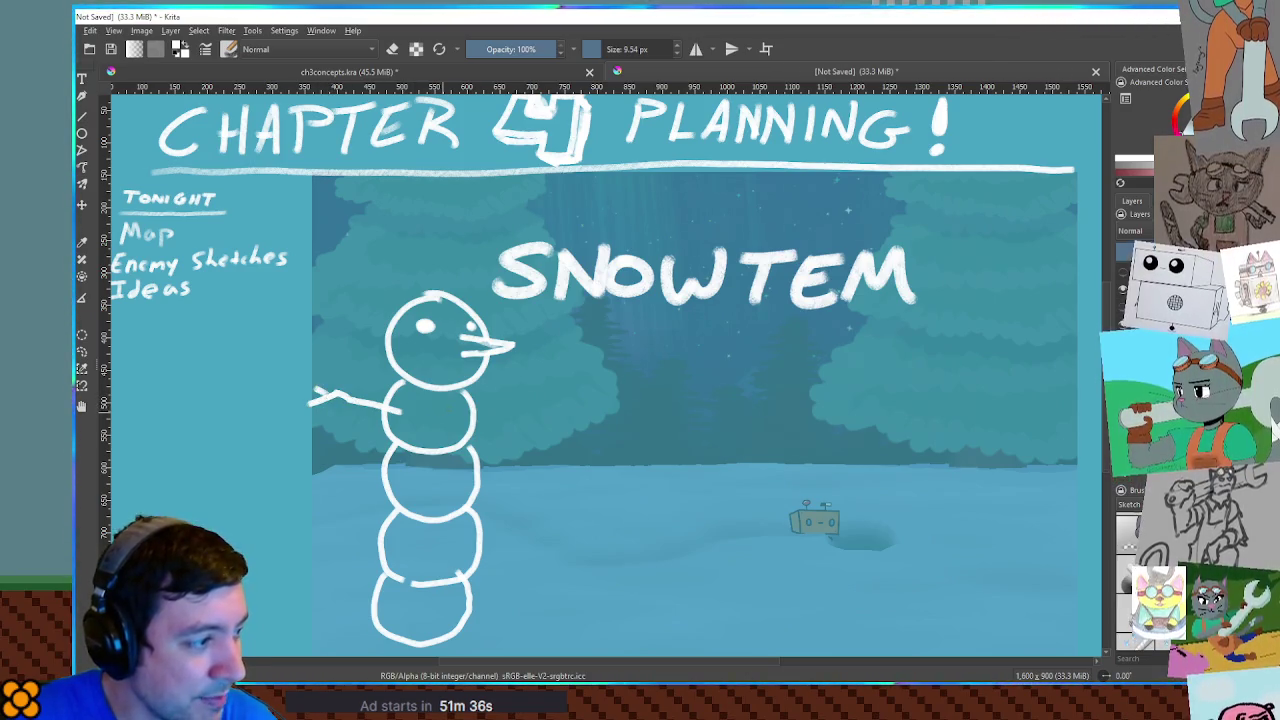
{"action": "mouse_move", "coordinate": [470, 402]}
{"action": "left_mouse_down"}
{"action": "mouse_move", "coordinate": [540, 395]}
{"action": "mouse_move", "coordinate": [526, 386]}
{"action": "mouse_move", "coordinate": [547, 374]}
{"action": "mouse_move", "coordinate": [544, 410]}
{"action": "left_mouse_up"}
{"action": "left_click_drag", "start_coordinate": [386, 306], "coordinate": [480, 293]}
{"action": "mouse_move", "coordinate": [400, 300]}
{"action": "left_mouse_down"}
{"action": "mouse_move", "coordinate": [430, 233]}
{"action": "mouse_move", "coordinate": [465, 256]}
{"action": "mouse_move", "coordinate": [466, 298]}
{"action": "mouse_move", "coordinate": [408, 298]}
{"action": "left_mouse_up"}
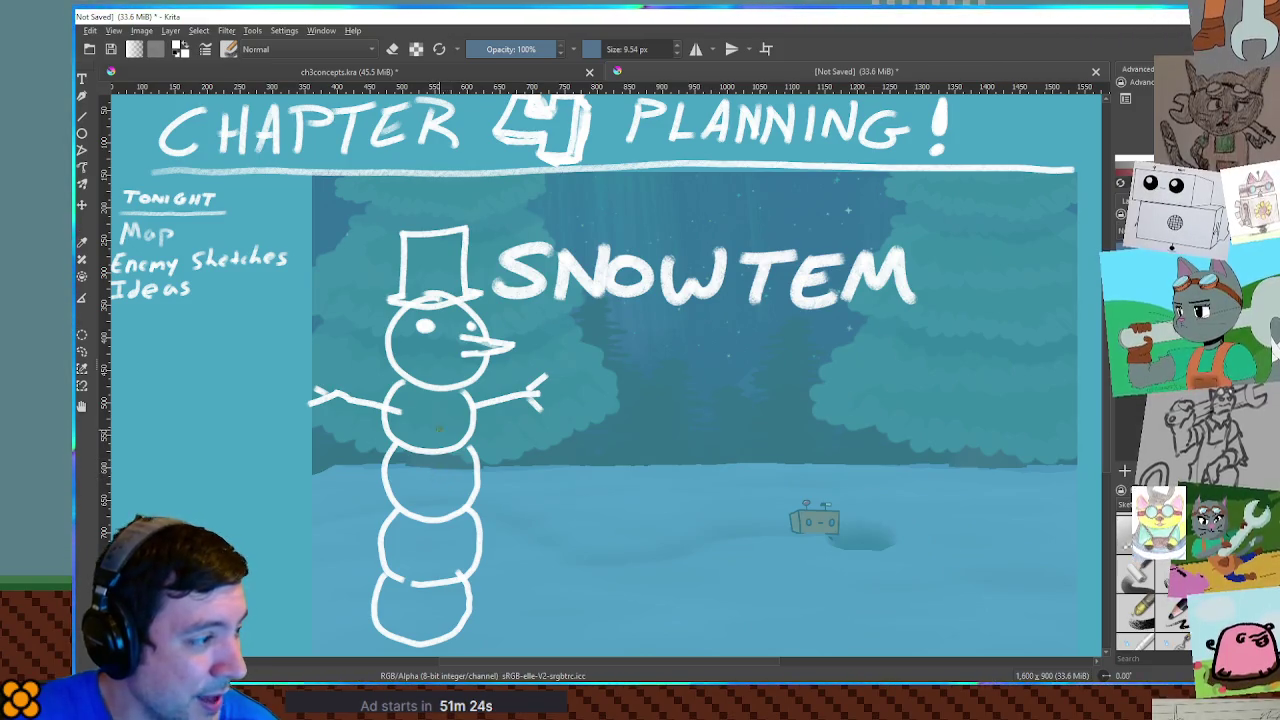
Dot buttons down the middle and lower body, undoing a misplaced lower arm
{"action": "left_click", "coordinate": [447, 403]}
{"action": "left_click", "coordinate": [446, 430]}
{"action": "left_click", "coordinate": [452, 469]}
{"action": "left_click", "coordinate": [451, 496]}
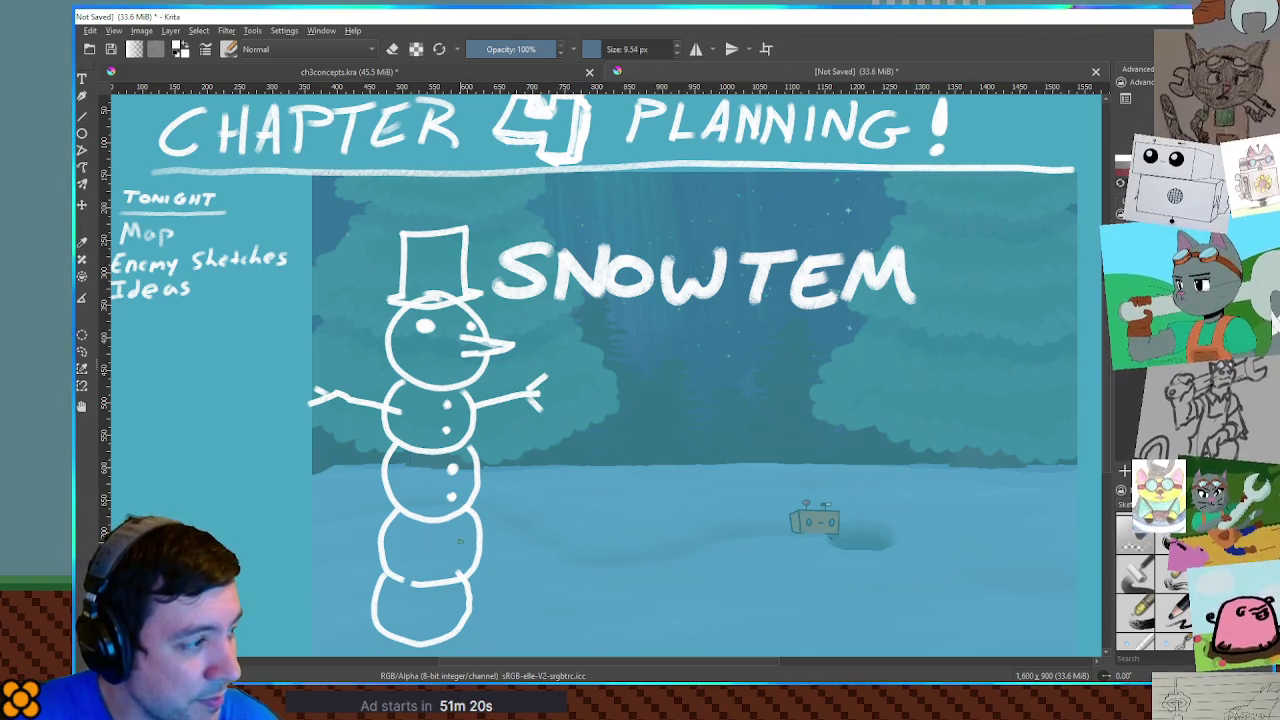
{"action": "mouse_move", "coordinate": [463, 540]}
{"action": "left_mouse_down"}
{"action": "mouse_move", "coordinate": [508, 549]}
{"action": "mouse_move", "coordinate": [490, 556]}
{"action": "left_mouse_up"}
{"action": "left_click", "coordinate": [433, 536]}
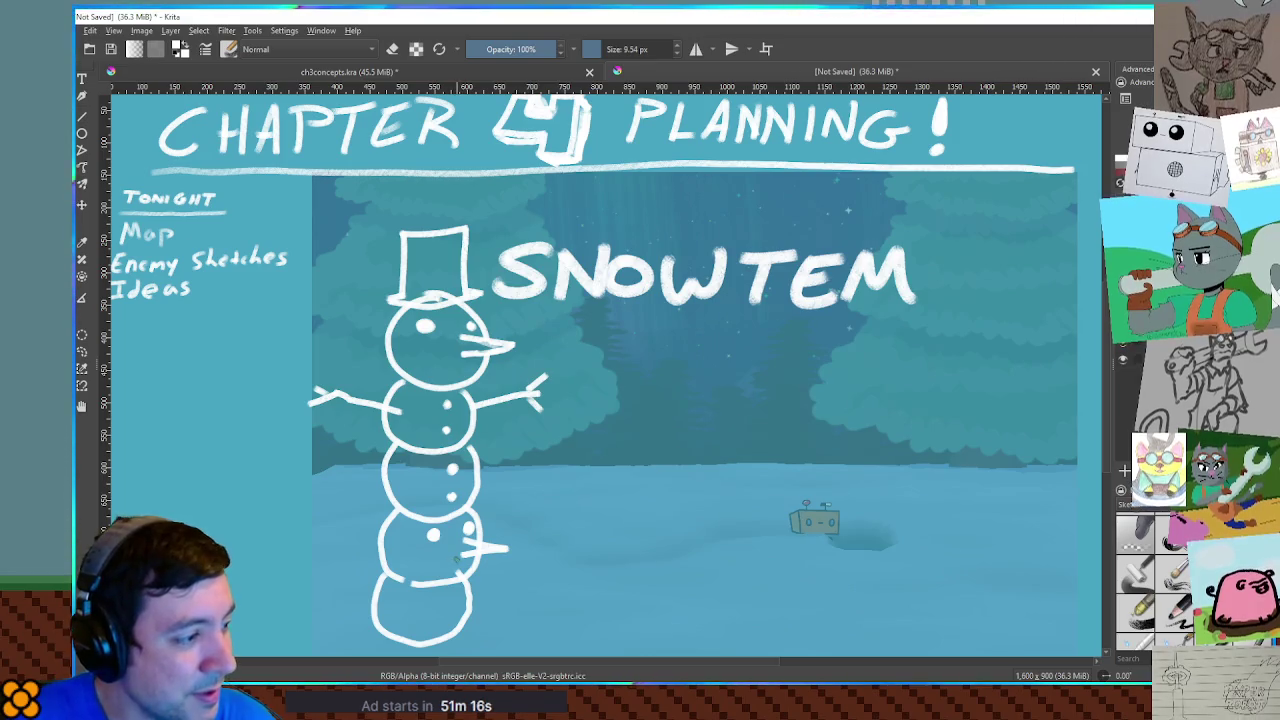
{"action": "key", "text": "ctrl+z"}
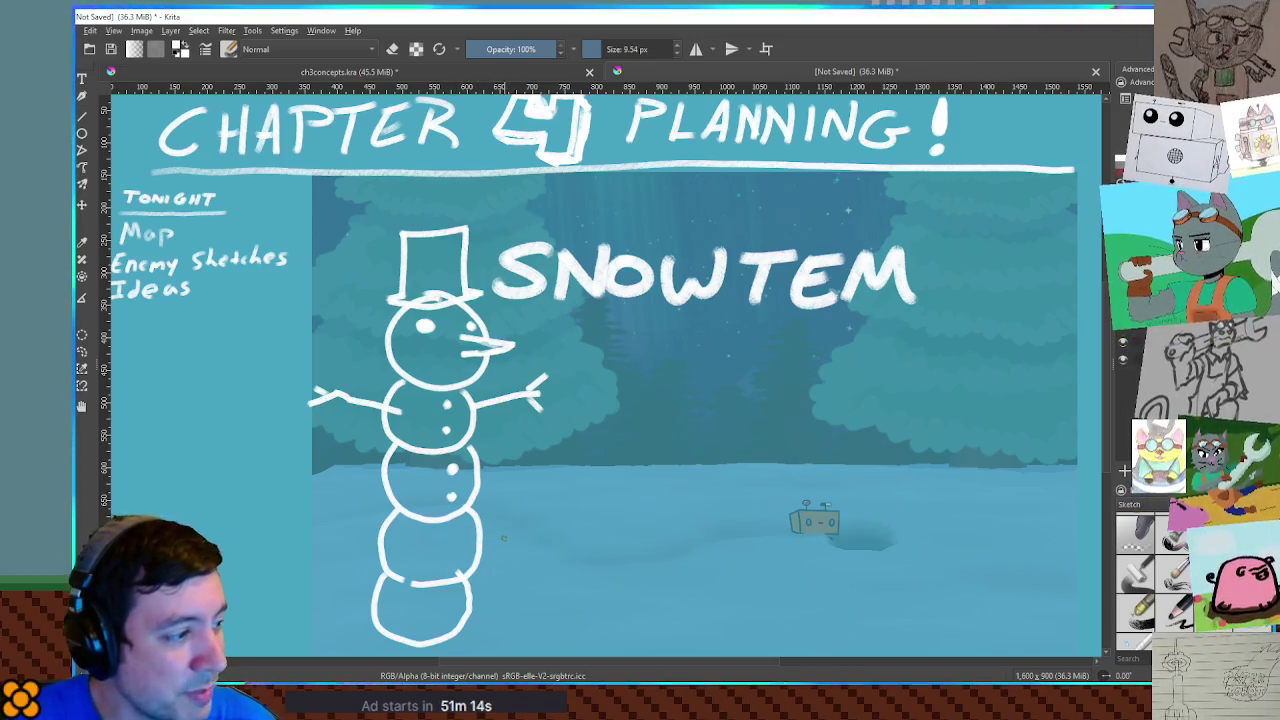
{"action": "left_click", "coordinate": [459, 535]}
{"action": "left_click", "coordinate": [456, 566]}
Add a second pair of stick arms and bottom-ball buttons, discarding two pointer-line attempts
{"action": "mouse_move", "coordinate": [388, 543]}
{"action": "left_mouse_down"}
{"action": "mouse_move", "coordinate": [291, 552]}
{"action": "mouse_move", "coordinate": [292, 535]}
{"action": "left_mouse_up"}
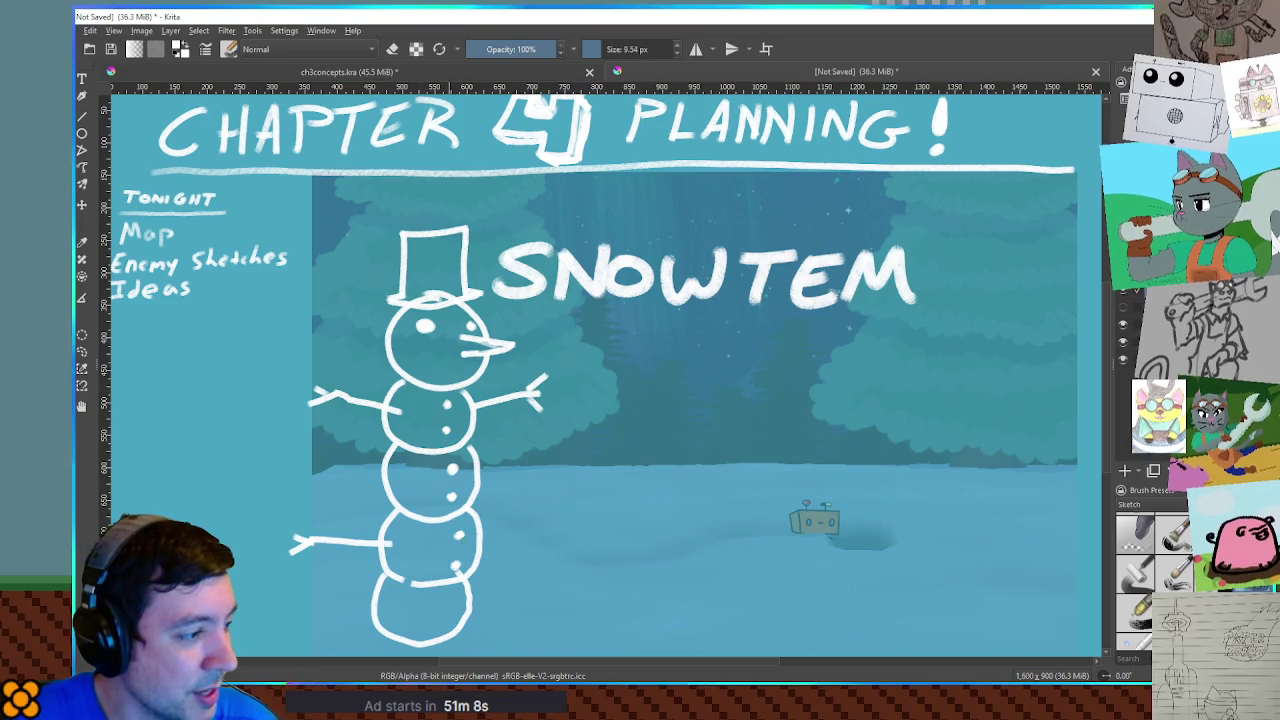
{"action": "mouse_move", "coordinate": [483, 538]}
{"action": "left_mouse_down"}
{"action": "mouse_move", "coordinate": [540, 535]}
{"action": "mouse_move", "coordinate": [521, 520]}
{"action": "mouse_move", "coordinate": [522, 547]}
{"action": "left_mouse_up"}
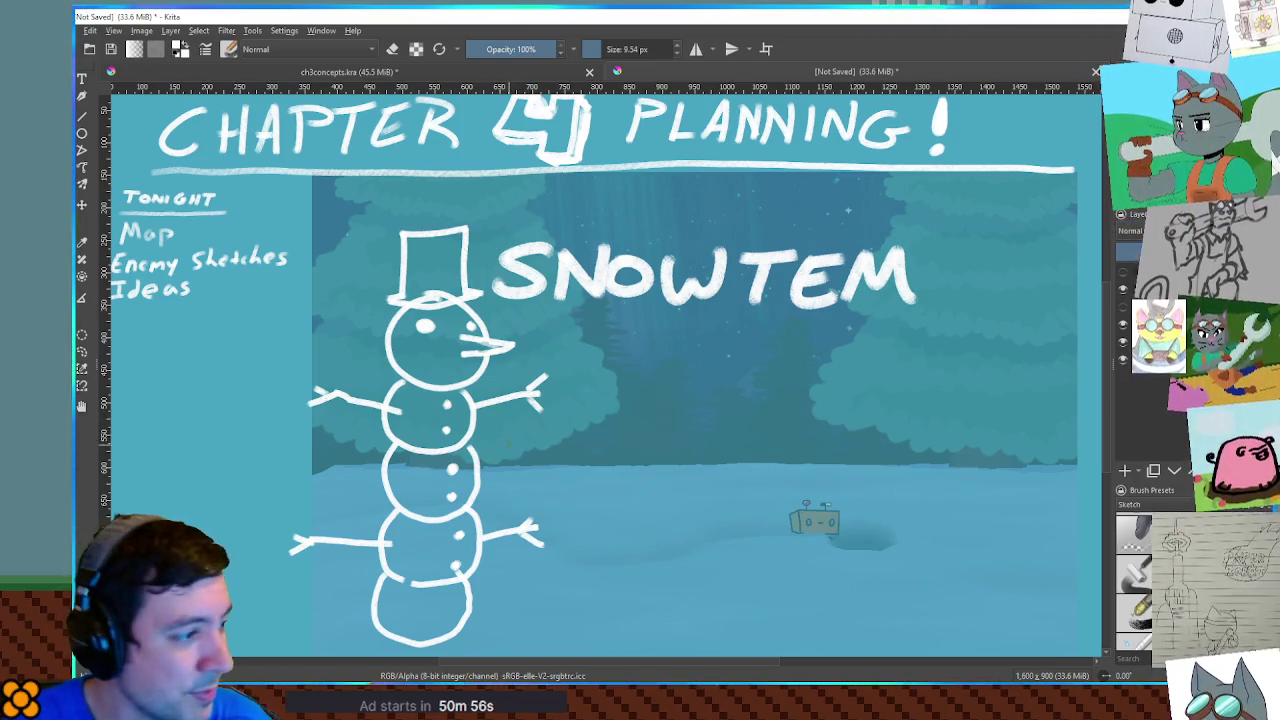
{"action": "mouse_move", "coordinate": [522, 344]}
{"action": "left_mouse_down"}
{"action": "mouse_move", "coordinate": [814, 371]}
{"action": "mouse_move", "coordinate": [795, 343]}
{"action": "left_mouse_up"}
{"action": "key", "text": "ctrl+z"}
{"action": "left_click_drag", "start_coordinate": [538, 338], "coordinate": [836, 340]}
{"action": "key", "text": "ctrl+z"}
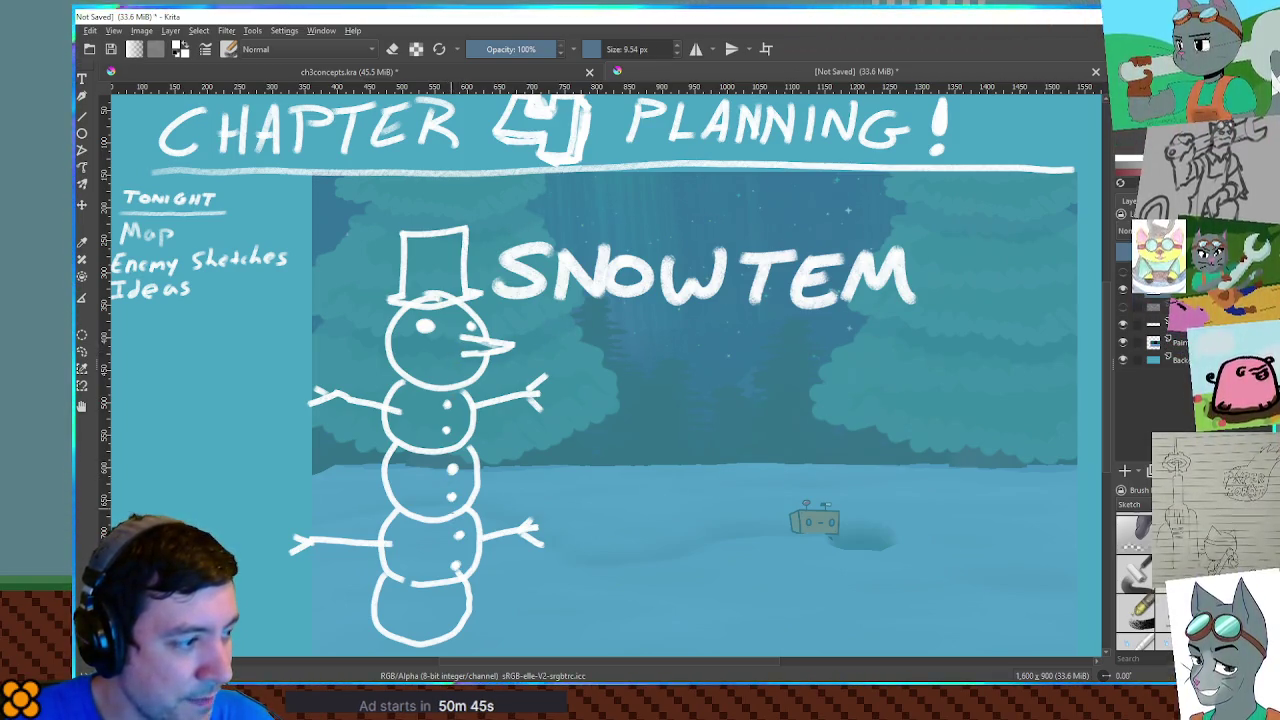
{"action": "left_click", "coordinate": [452, 592]}
{"action": "left_click", "coordinate": [450, 621]}
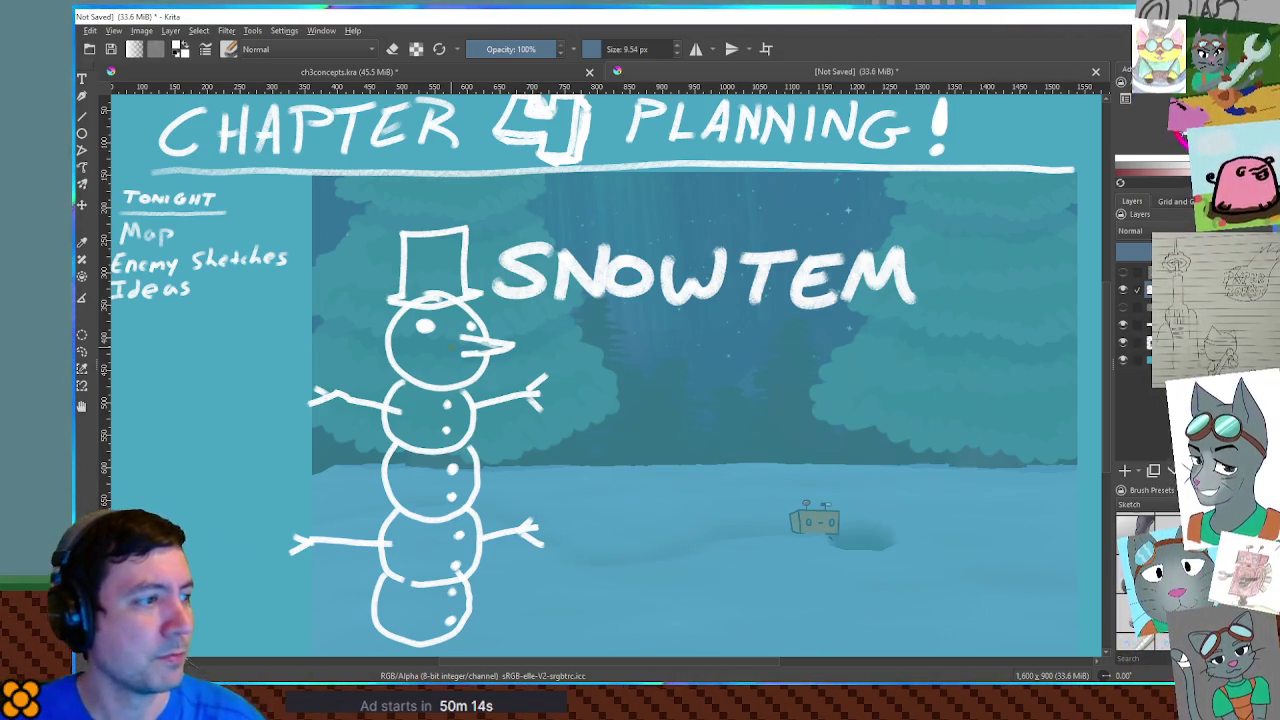
Sketch snowballs in the hands and dashed throw paths toward the robot, then hide SNOWTEM
{"action": "mouse_move", "coordinate": [328, 362]}
{"action": "left_mouse_down"}
{"action": "mouse_move", "coordinate": [310, 374]}
{"action": "mouse_move", "coordinate": [331, 347]}
{"action": "left_mouse_up"}
{"action": "mouse_move", "coordinate": [358, 302]}
{"action": "left_mouse_down"}
{"action": "mouse_move", "coordinate": [350, 318]}
{"action": "mouse_move", "coordinate": [430, 238]}
{"action": "mouse_move", "coordinate": [556, 226]}
{"action": "mouse_move", "coordinate": [726, 352]}
{"action": "left_mouse_up"}
{"action": "left_click_drag", "start_coordinate": [766, 390], "coordinate": [826, 504]}
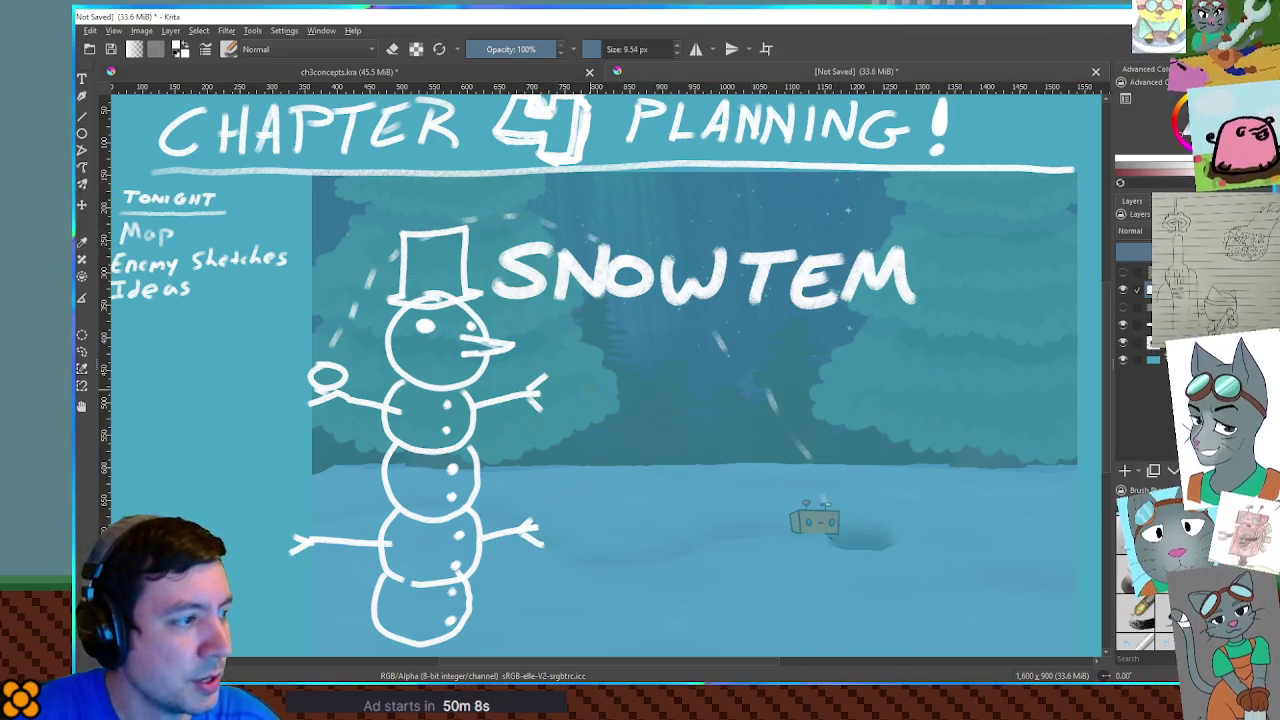
{"action": "left_click_drag", "start_coordinate": [598, 362], "coordinate": [684, 387]}
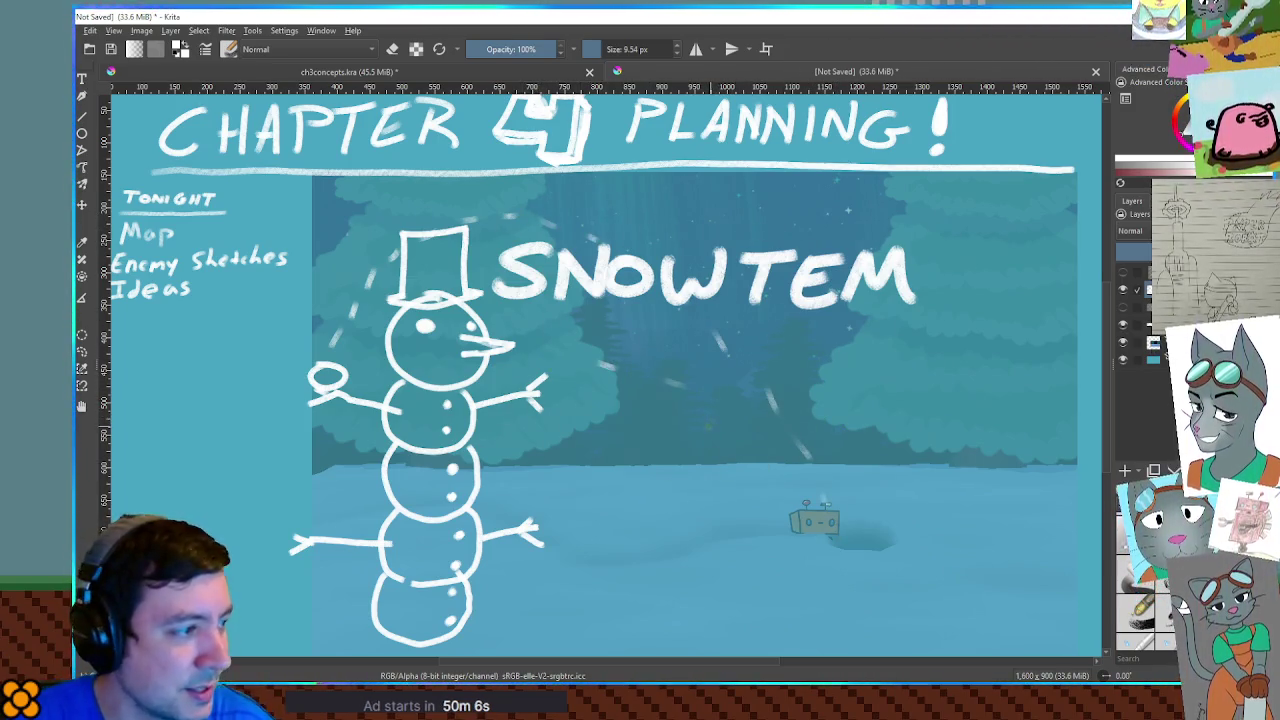
{"action": "key", "text": "ctrl+z"}
{"action": "key", "text": "ctrl+z"}
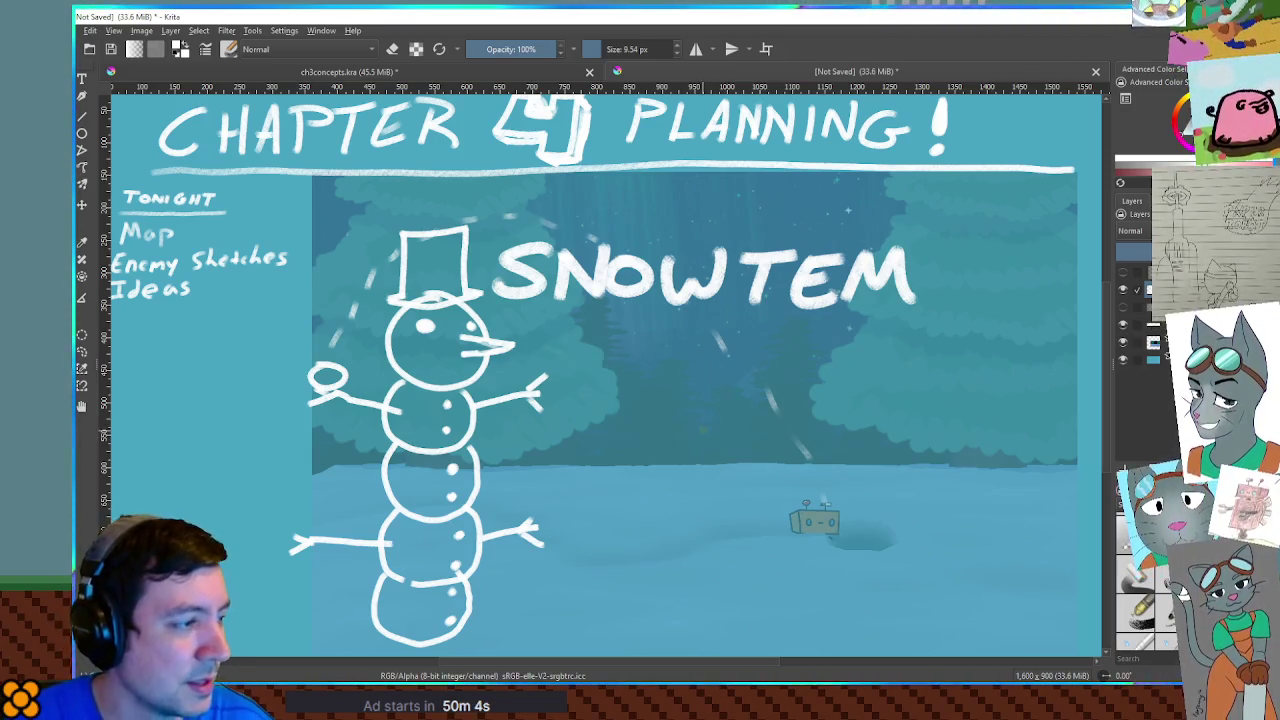
{"action": "mouse_move", "coordinate": [540, 487]}
{"action": "left_mouse_down"}
{"action": "mouse_move", "coordinate": [524, 500]}
{"action": "mouse_move", "coordinate": [664, 410]}
{"action": "mouse_move", "coordinate": [979, 599]}
{"action": "left_mouse_up"}
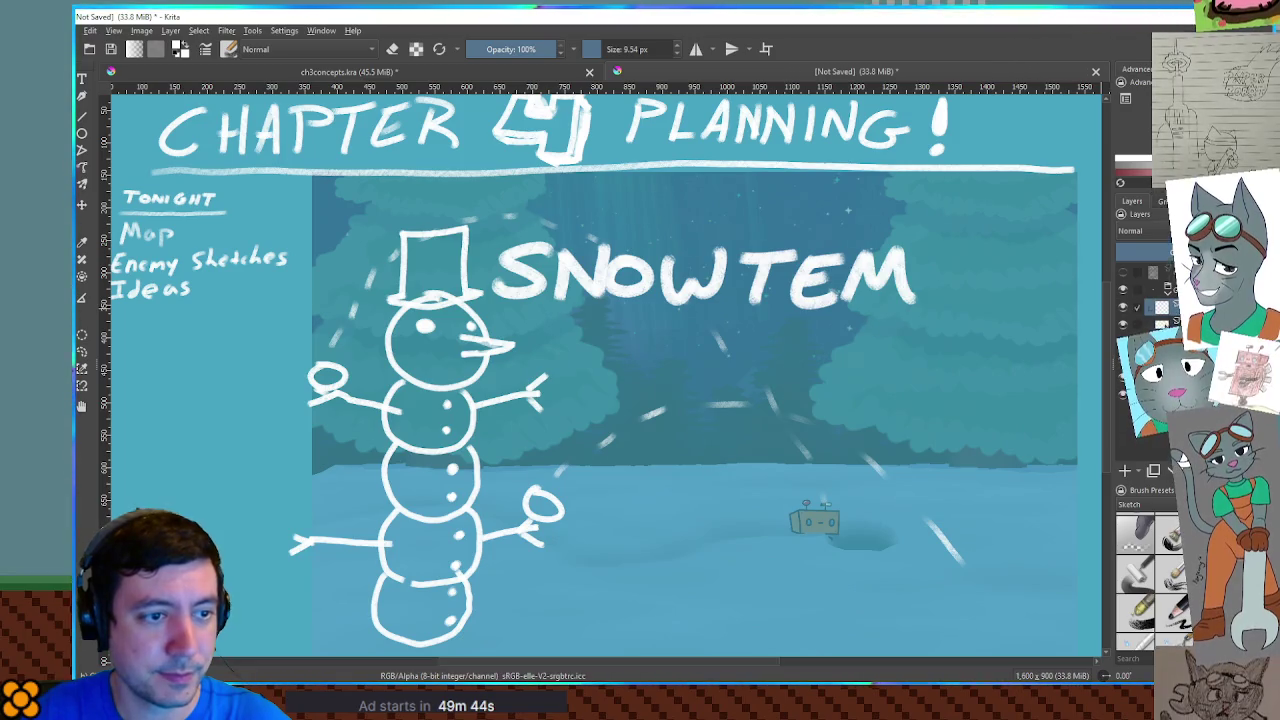
{"action": "key", "text": "Delete"}
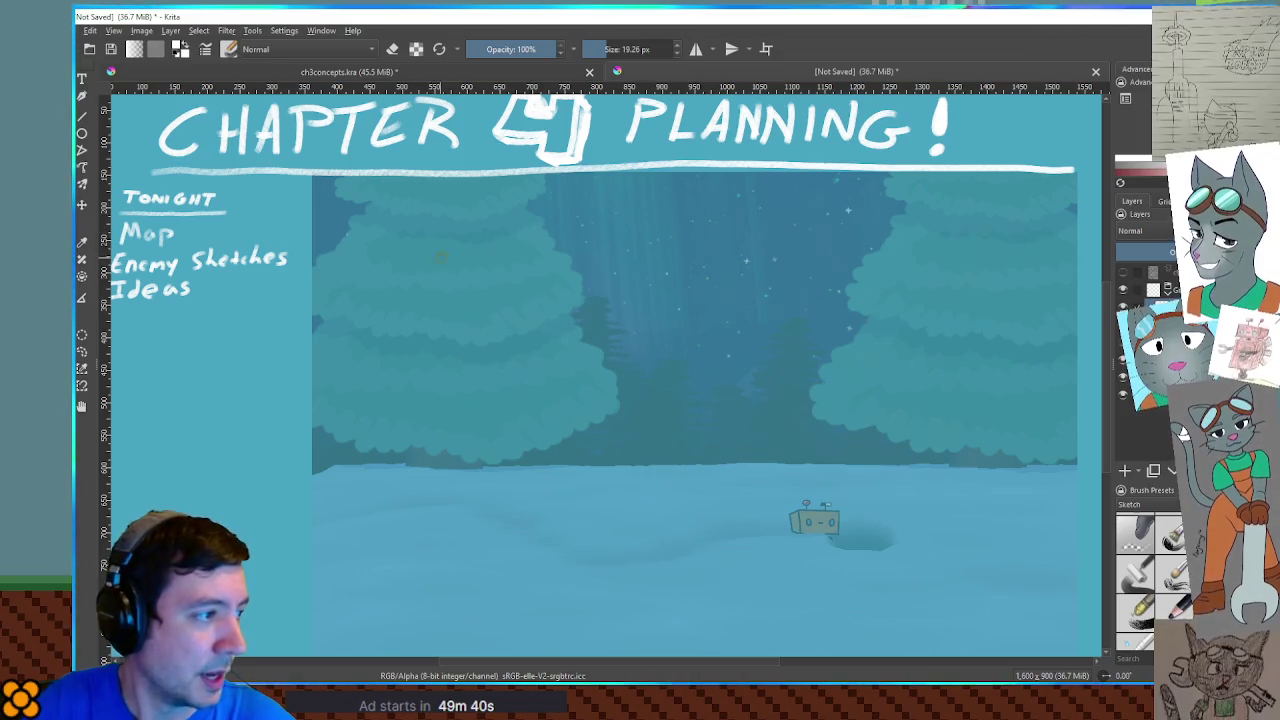
Letter the new creature title SNOWORM and make the brush thinner
{"action": "mouse_move", "coordinate": [440, 246]}
{"action": "left_mouse_down"}
{"action": "mouse_move", "coordinate": [385, 288]}
{"action": "mouse_move", "coordinate": [455, 295]}
{"action": "mouse_move", "coordinate": [497, 245]}
{"action": "mouse_move", "coordinate": [576, 292]}
{"action": "mouse_move", "coordinate": [598, 250]}
{"action": "mouse_move", "coordinate": [625, 295]}
{"action": "mouse_move", "coordinate": [645, 262]}
{"action": "mouse_move", "coordinate": [676, 300]}
{"action": "left_mouse_up"}
{"action": "mouse_move", "coordinate": [680, 256]}
{"action": "left_mouse_down"}
{"action": "mouse_move", "coordinate": [684, 286]}
{"action": "mouse_move", "coordinate": [720, 302]}
{"action": "mouse_move", "coordinate": [805, 295]}
{"action": "left_mouse_up"}
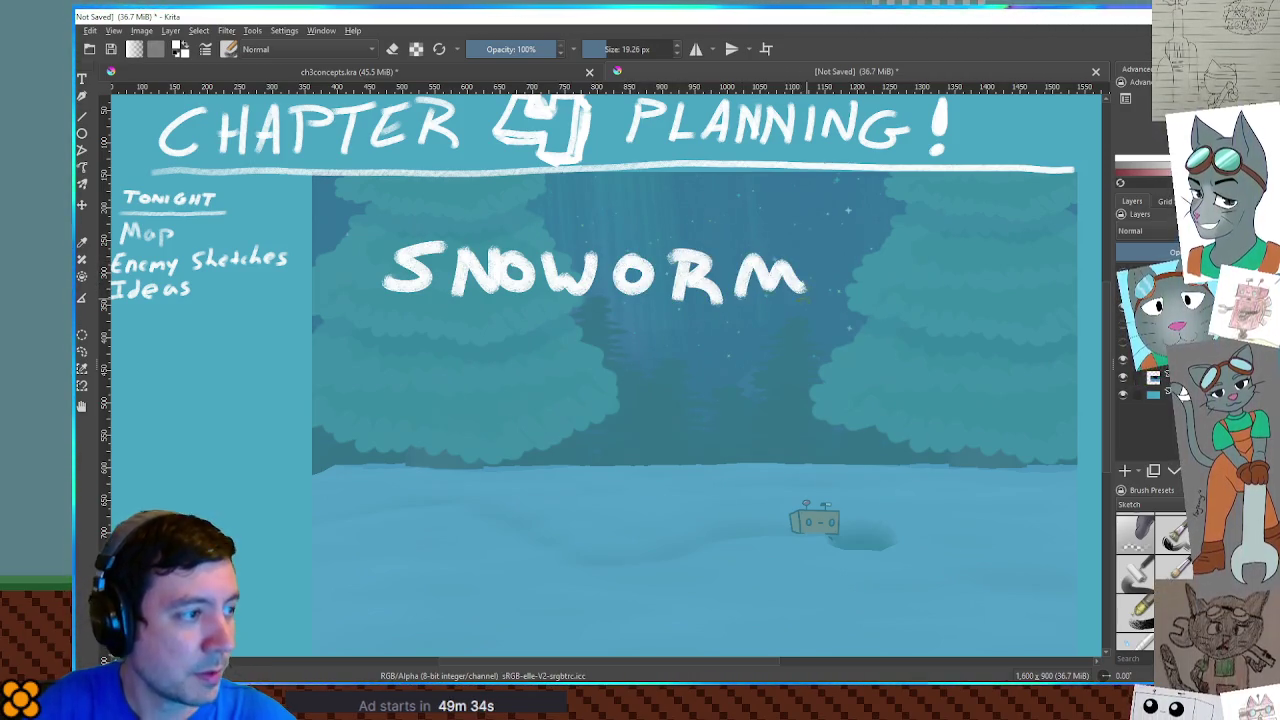
{"action": "key", "text": "bracketleft"}
{"action": "key", "text": "bracketleft"}
{"action": "key", "text": "bracketleft"}
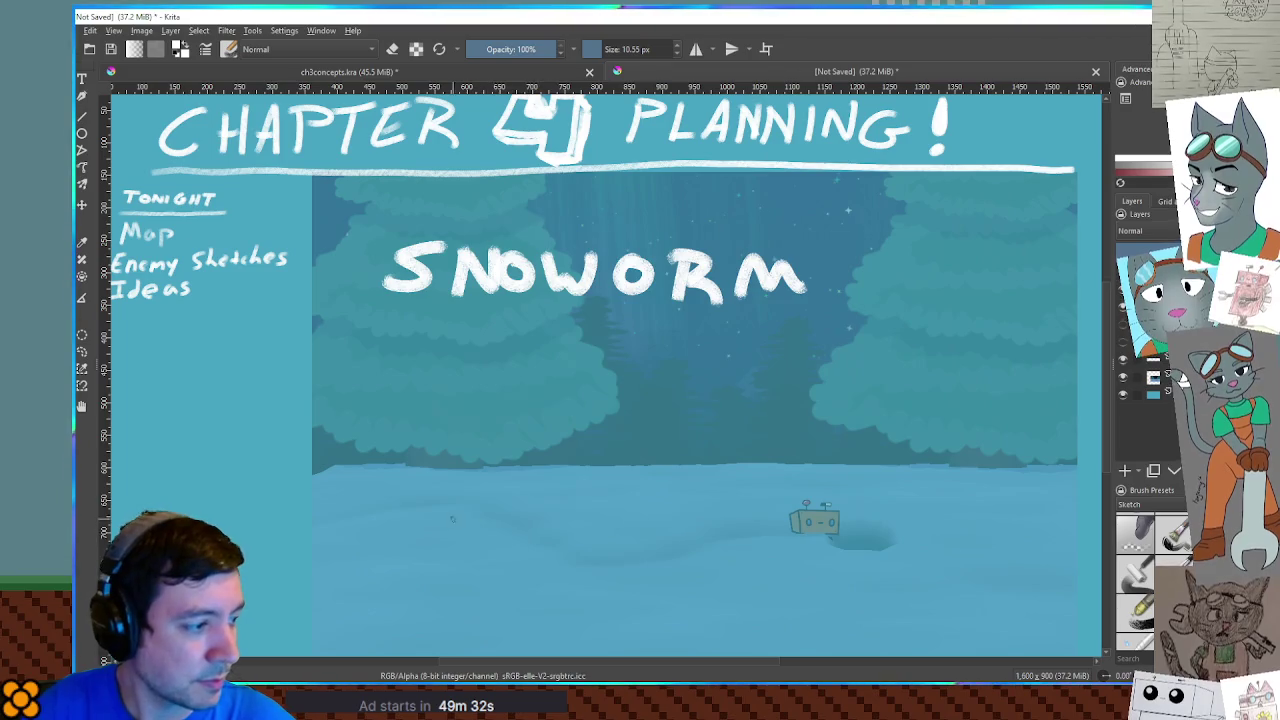
Draw the snowworm's round head with a beak and an eye
{"action": "mouse_move", "coordinate": [710, 492]}
{"action": "left_mouse_down"}
{"action": "mouse_move", "coordinate": [706, 563]}
{"action": "mouse_move", "coordinate": [712, 490]}
{"action": "mouse_move", "coordinate": [779, 531]}
{"action": "left_mouse_up"}
{"action": "left_click_drag", "start_coordinate": [779, 531], "coordinate": [728, 541]}
{"action": "left_click", "coordinate": [710, 521]}
{"action": "key", "text": "e"}
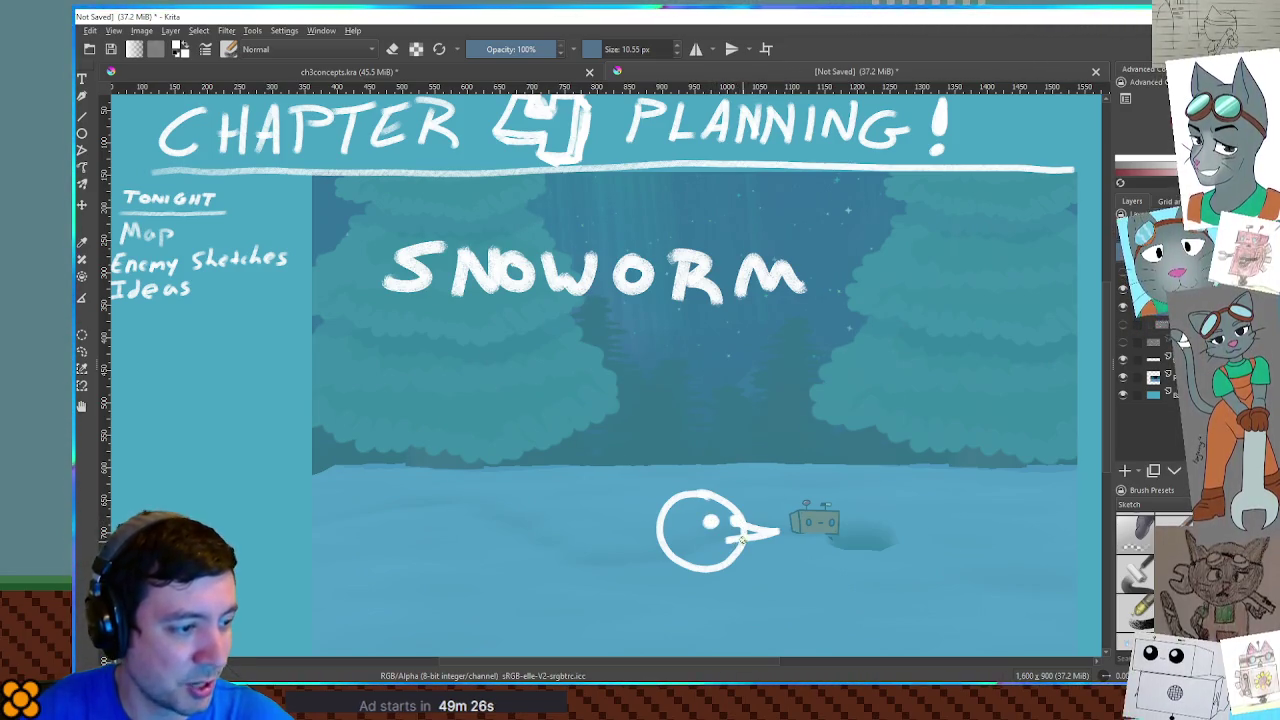
{"action": "key", "text": "e"}
{"action": "mouse_move", "coordinate": [730, 525]}
{"action": "left_mouse_down"}
{"action": "mouse_move", "coordinate": [765, 528]}
{"action": "mouse_move", "coordinate": [726, 542]}
{"action": "mouse_move", "coordinate": [758, 533]}
{"action": "left_mouse_up"}
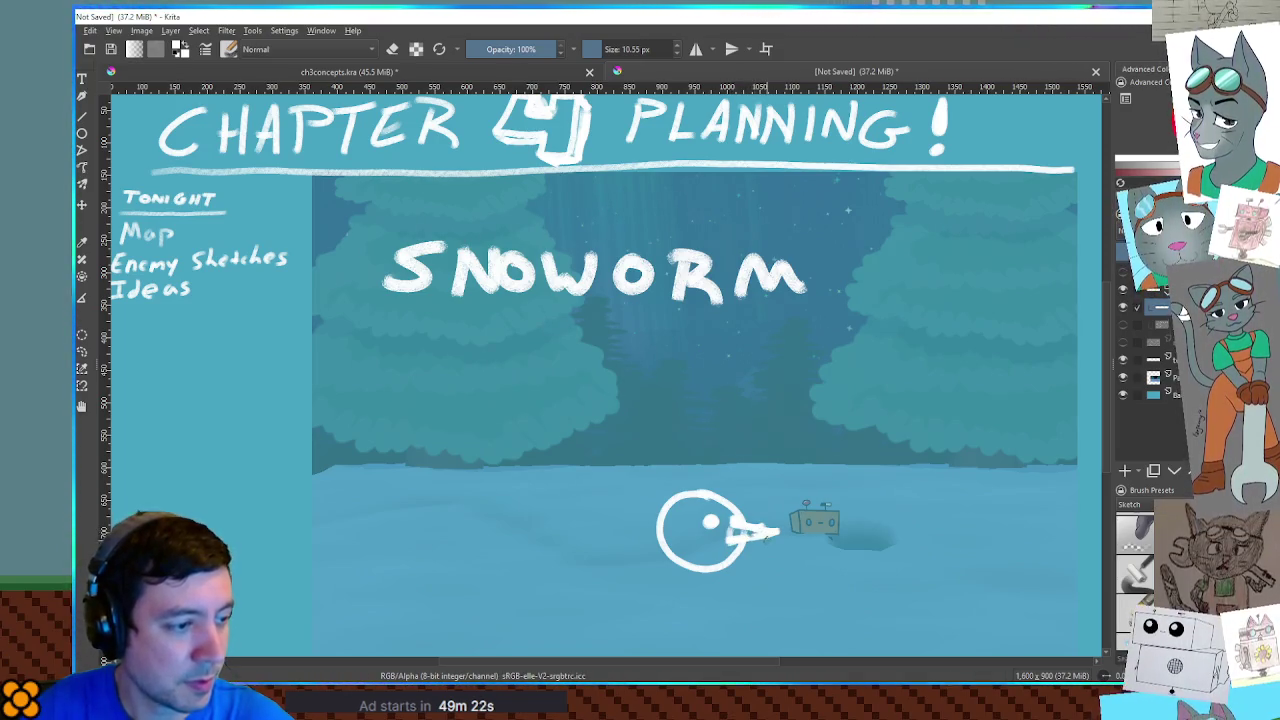
Add oval body segments extending left from the head, undoing stray strokes
{"action": "mouse_move", "coordinate": [660, 518]}
{"action": "left_mouse_down"}
{"action": "mouse_move", "coordinate": [602, 532]}
{"action": "mouse_move", "coordinate": [670, 588]}
{"action": "mouse_move", "coordinate": [690, 560]}
{"action": "left_mouse_up"}
{"action": "mouse_move", "coordinate": [604, 528]}
{"action": "left_mouse_down"}
{"action": "mouse_move", "coordinate": [545, 575]}
{"action": "mouse_move", "coordinate": [596, 575]}
{"action": "left_mouse_up"}
{"action": "mouse_move", "coordinate": [536, 540]}
{"action": "left_mouse_down"}
{"action": "mouse_move", "coordinate": [496, 545]}
{"action": "mouse_move", "coordinate": [540, 600]}
{"action": "mouse_move", "coordinate": [560, 568]}
{"action": "left_mouse_up"}
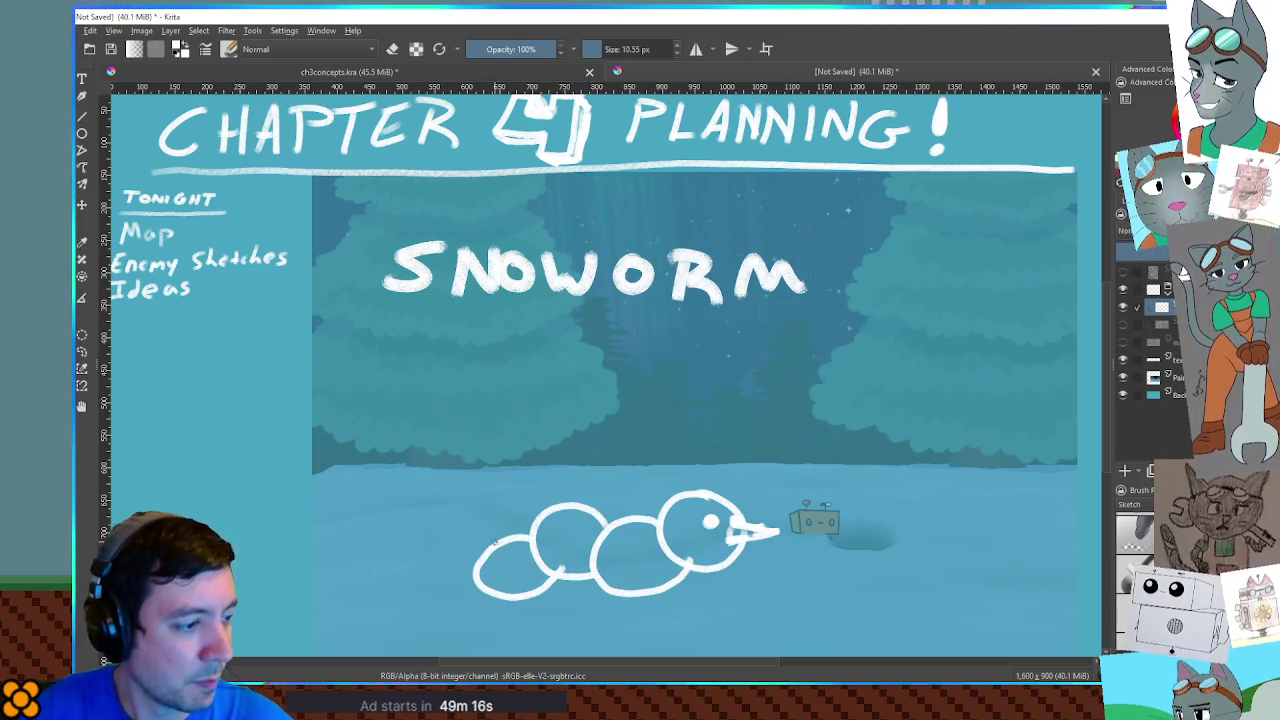
{"action": "key", "text": "ctrl+z"}
{"action": "mouse_move", "coordinate": [540, 515]}
{"action": "left_mouse_down"}
{"action": "mouse_move", "coordinate": [470, 532]}
{"action": "mouse_move", "coordinate": [550, 568]}
{"action": "left_mouse_up"}
{"action": "mouse_move", "coordinate": [485, 532]}
{"action": "left_mouse_down"}
{"action": "mouse_move", "coordinate": [415, 512]}
{"action": "mouse_move", "coordinate": [496, 568]}
{"action": "left_mouse_up"}
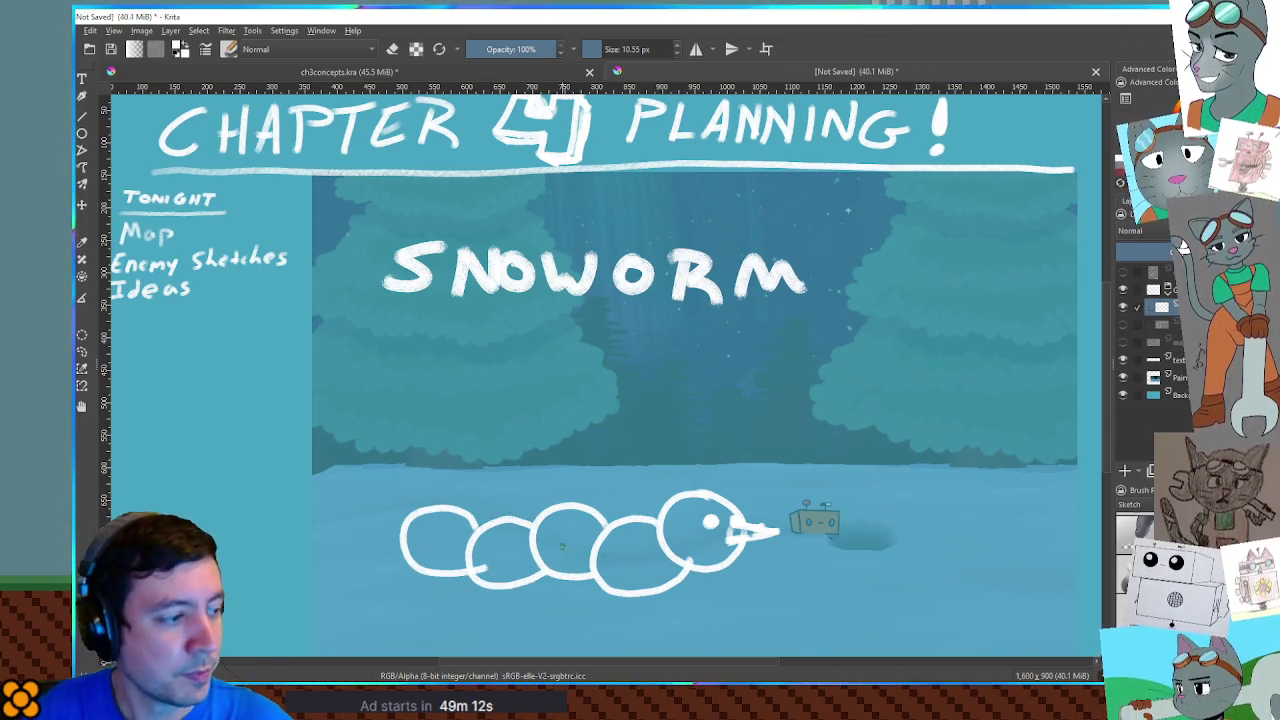
{"action": "key", "text": "ctrl+z"}
{"action": "mouse_move", "coordinate": [480, 516]}
{"action": "left_mouse_down"}
{"action": "mouse_move", "coordinate": [406, 532]}
{"action": "mouse_move", "coordinate": [486, 574]}
{"action": "left_mouse_up"}
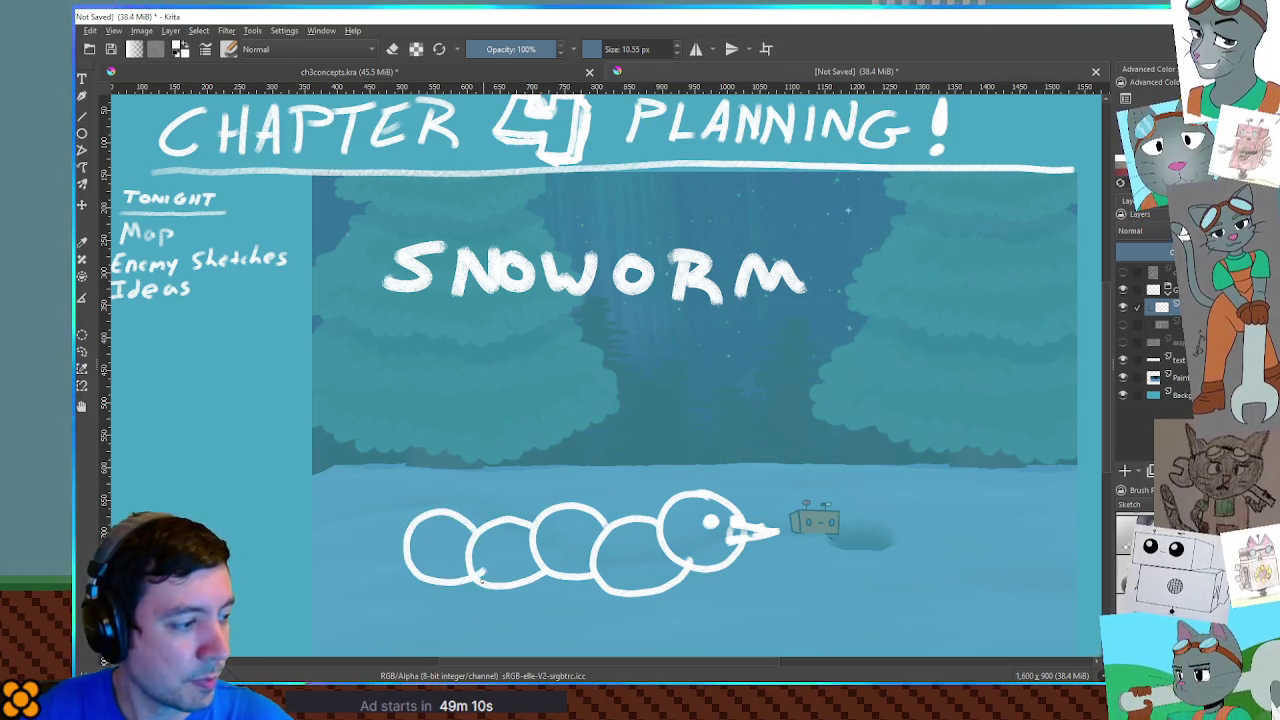
Speckle the worm's head and add a top-hat brim; trial legs are undone
{"action": "left_click", "coordinate": [690, 545]}
{"action": "left_click", "coordinate": [706, 553]}
{"action": "left_click", "coordinate": [725, 556]}
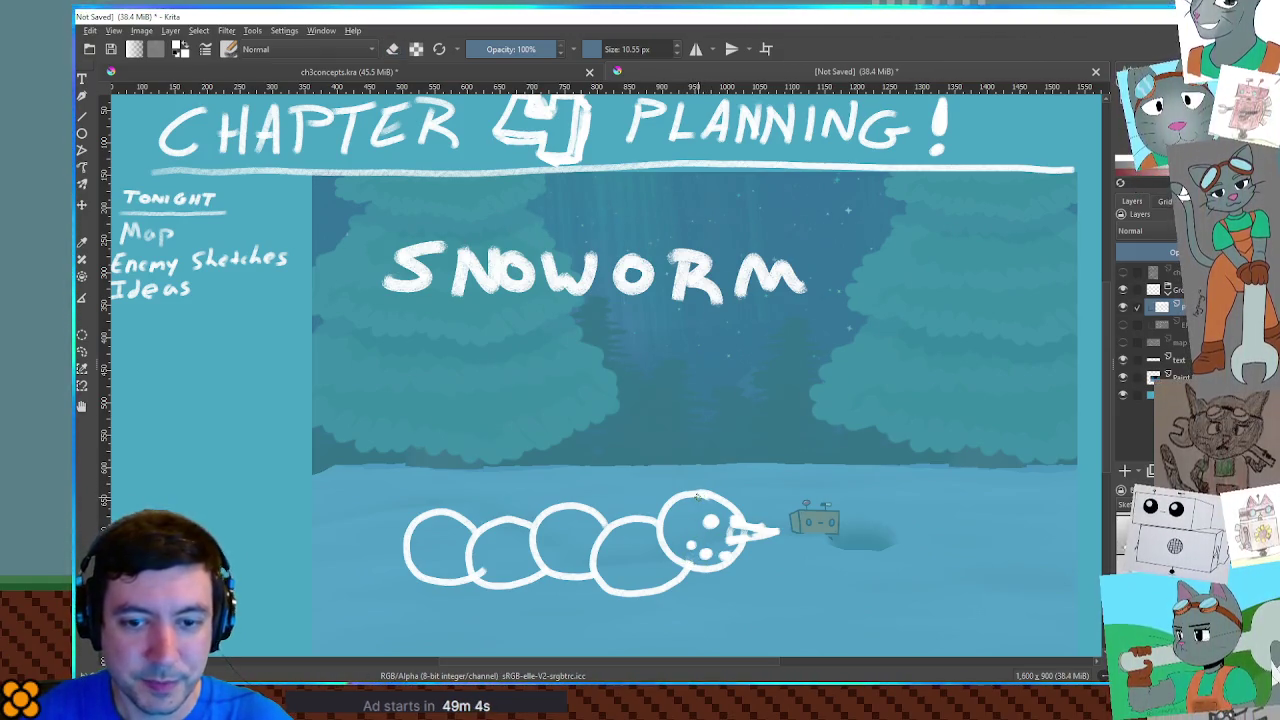
{"action": "mouse_move", "coordinate": [660, 497]}
{"action": "left_mouse_down"}
{"action": "mouse_move", "coordinate": [734, 487]}
{"action": "mouse_move", "coordinate": [668, 445]}
{"action": "mouse_move", "coordinate": [726, 432]}
{"action": "mouse_move", "coordinate": [734, 490]}
{"action": "mouse_move", "coordinate": [655, 490]}
{"action": "left_mouse_up"}
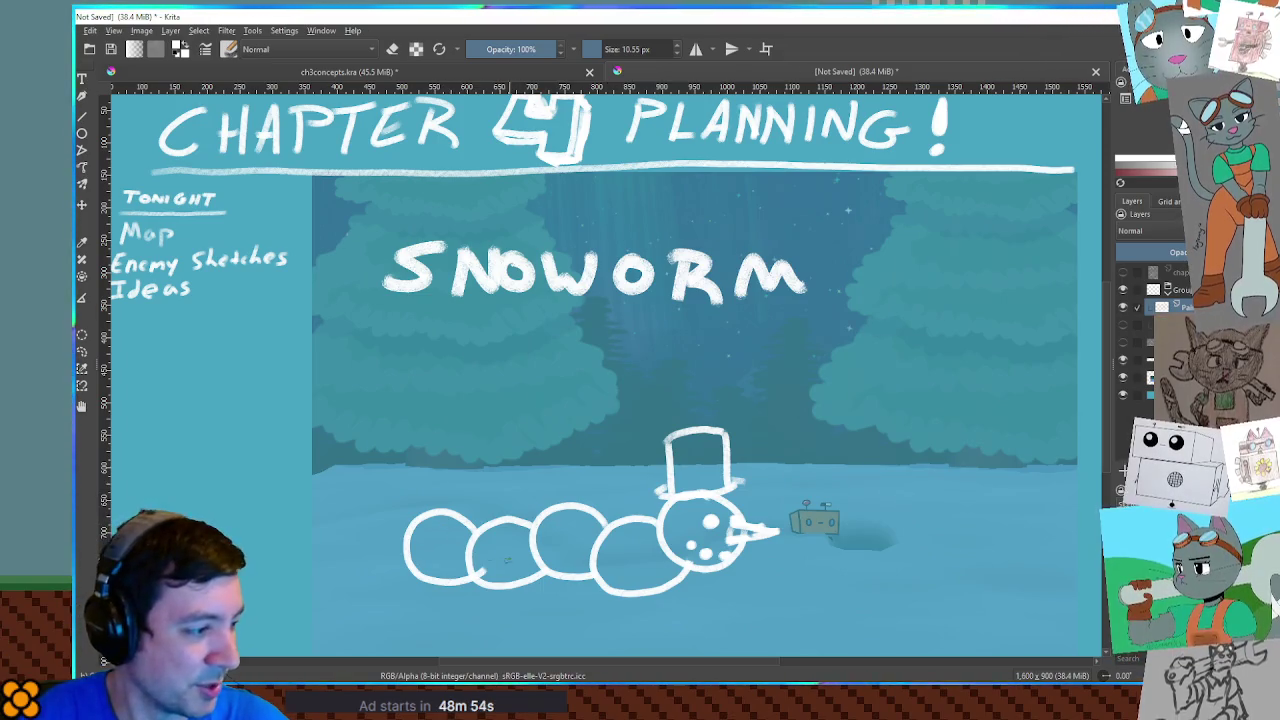
{"action": "mouse_move", "coordinate": [502, 550]}
{"action": "left_mouse_down"}
{"action": "mouse_move", "coordinate": [463, 626]}
{"action": "mouse_move", "coordinate": [498, 616]}
{"action": "left_mouse_up"}
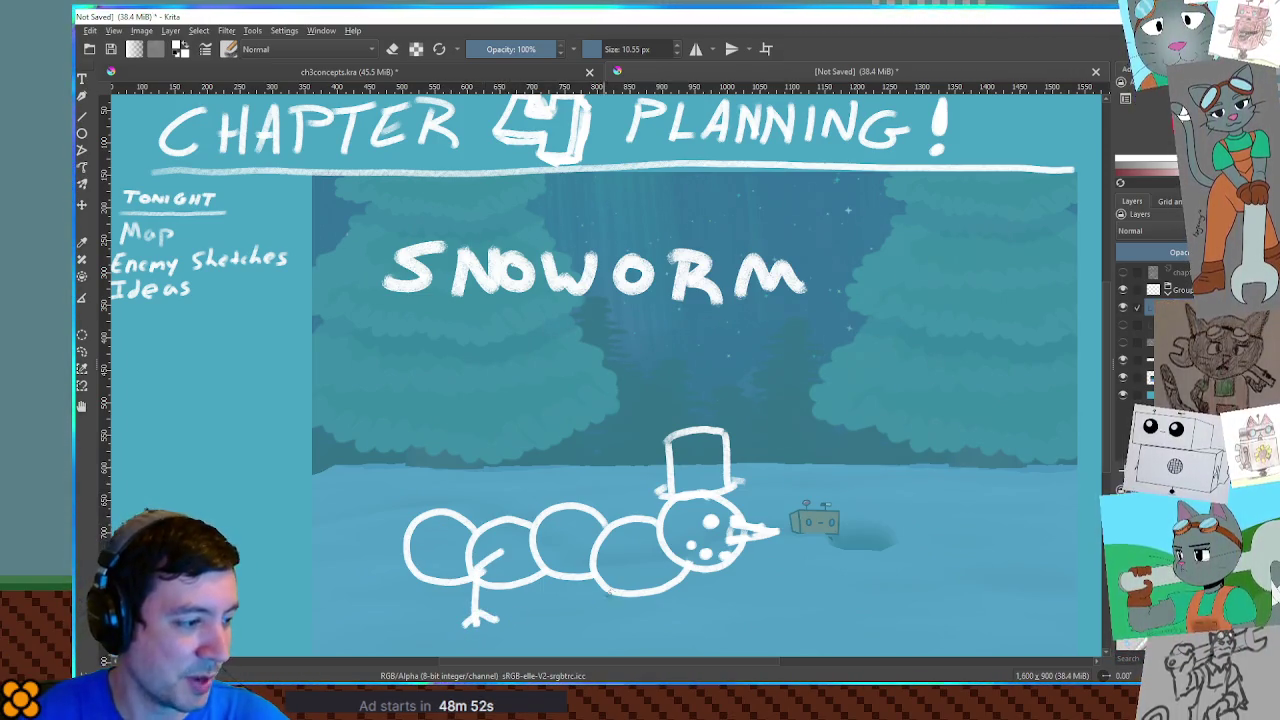
{"action": "mouse_move", "coordinate": [625, 566]}
{"action": "left_mouse_down"}
{"action": "mouse_move", "coordinate": [606, 626]}
{"action": "mouse_move", "coordinate": [681, 619]}
{"action": "left_mouse_up"}
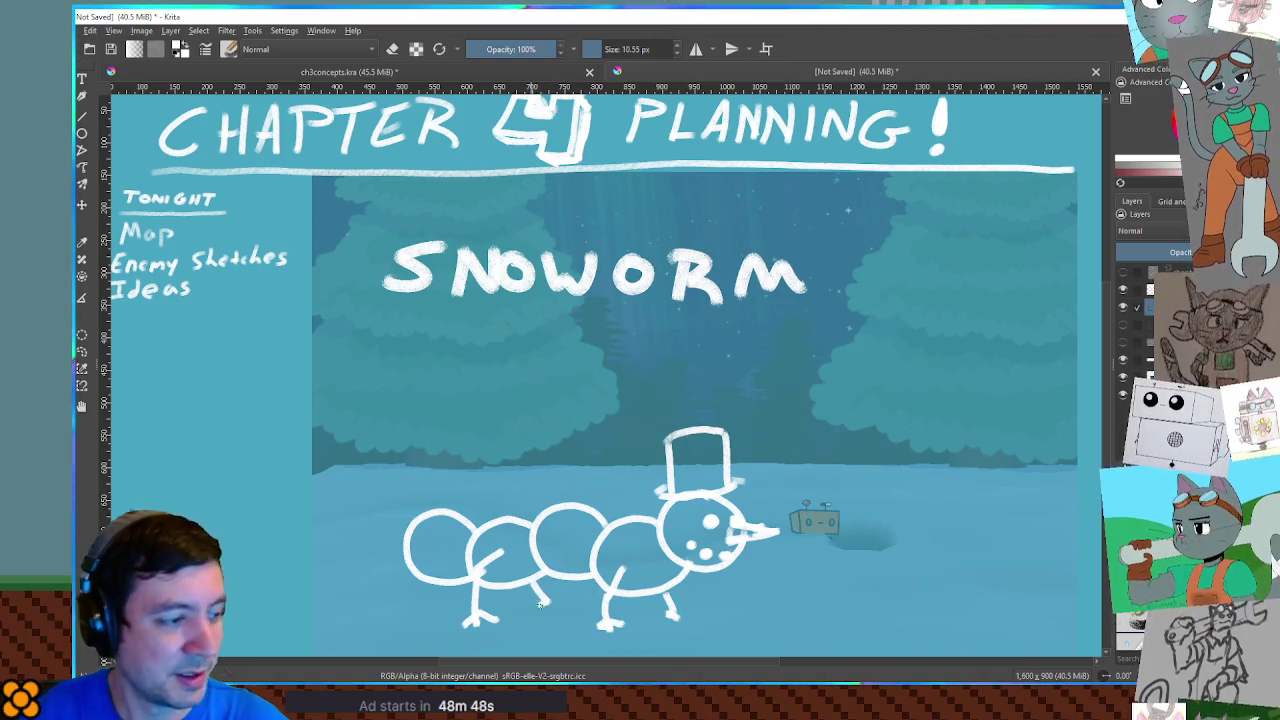
{"action": "key", "text": "ctrl+z"}
{"action": "key", "text": "ctrl+z"}
{"action": "key", "text": "ctrl+z"}
{"action": "key", "text": "ctrl+z"}
{"action": "key", "text": "ctrl+z"}
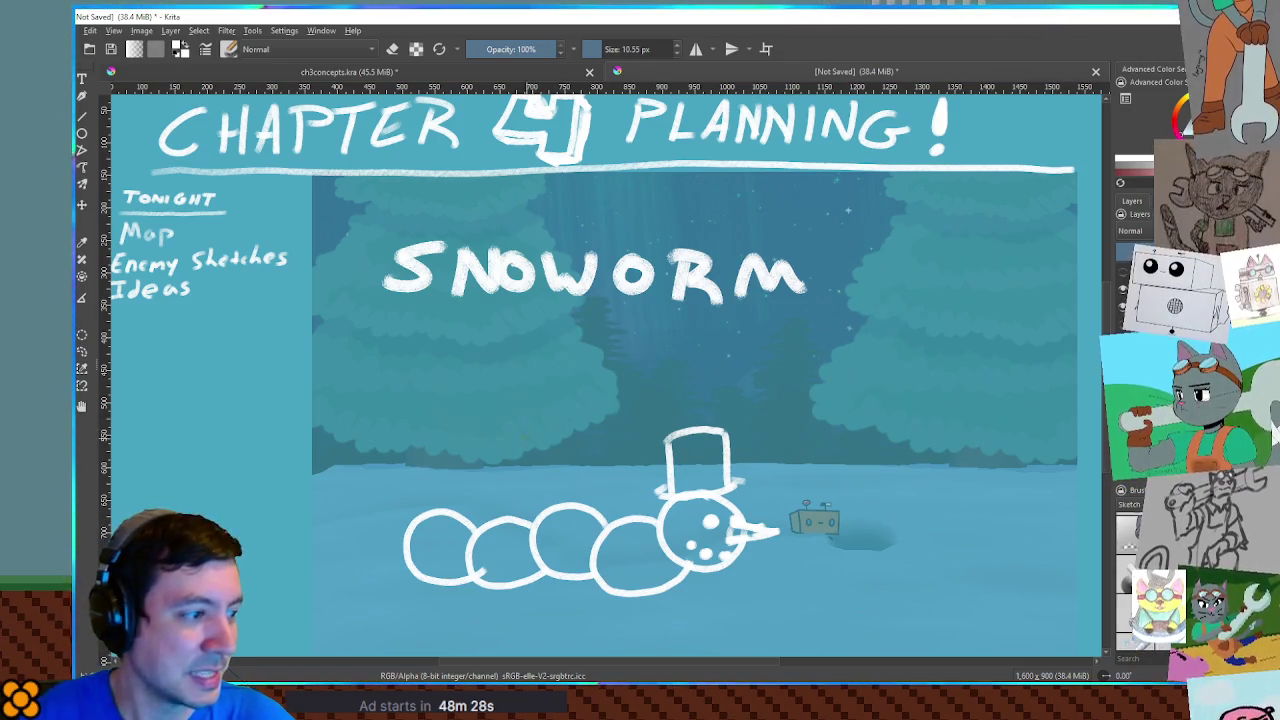
Move the selected snowworm up and to the left, then start a circle beside the robot
{"action": "mouse_move", "coordinate": [368, 394]}
{"action": "left_mouse_down"}
{"action": "mouse_move", "coordinate": [430, 460]}
{"action": "mouse_move", "coordinate": [800, 612]}
{"action": "left_mouse_up"}
{"action": "key", "text": "t"}
{"action": "mouse_move", "coordinate": [661, 508]}
{"action": "left_mouse_down"}
{"action": "mouse_move", "coordinate": [643, 500]}
{"action": "mouse_move", "coordinate": [652, 447]}
{"action": "mouse_move", "coordinate": [643, 457]}
{"action": "left_mouse_up"}
{"action": "key", "text": "ctrl+shift+a"}
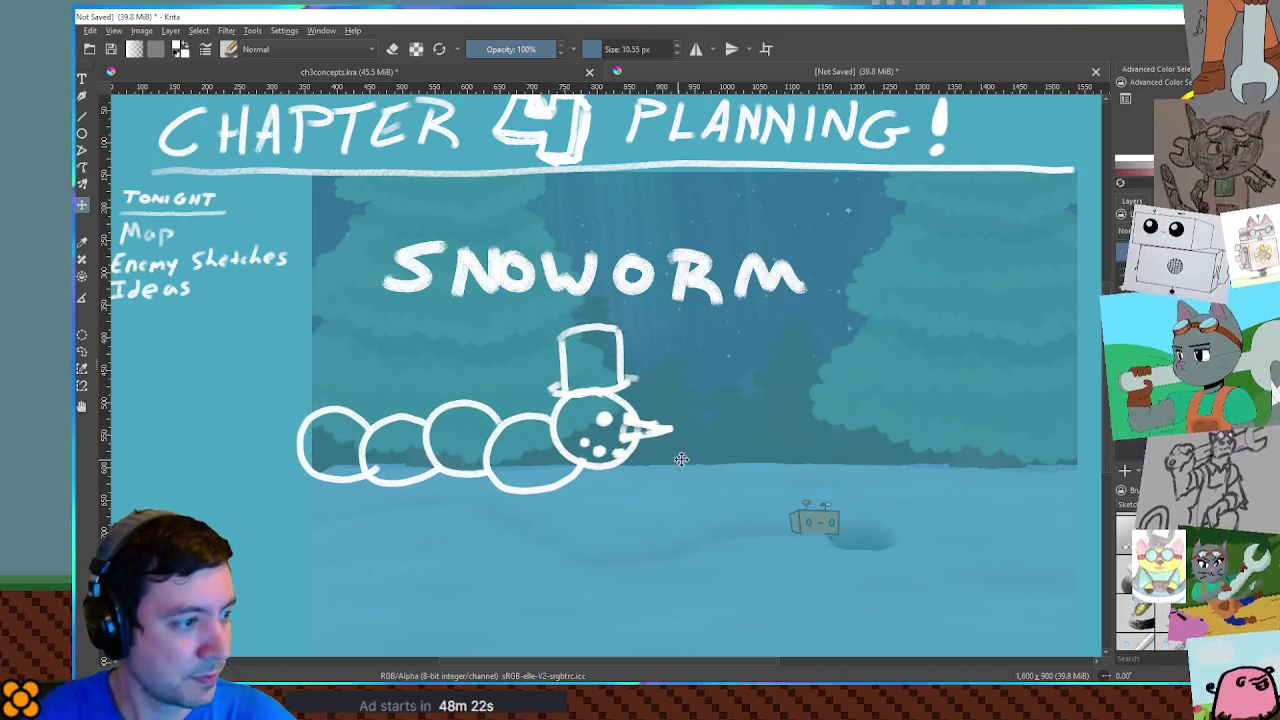
{"action": "mouse_move", "coordinate": [930, 508]}
{"action": "left_mouse_down"}
{"action": "mouse_move", "coordinate": [922, 528]}
{"action": "mouse_move", "coordinate": [934, 506]}
{"action": "mouse_move", "coordinate": [950, 510]}
{"action": "left_mouse_up"}
Sketch three round bird bodies, one right of the robot, one around it, one further left
{"action": "key", "text": "ctrl+z"}
{"action": "mouse_move", "coordinate": [908, 522]}
{"action": "left_mouse_down"}
{"action": "mouse_move", "coordinate": [890, 562]}
{"action": "mouse_move", "coordinate": [940, 508]}
{"action": "mouse_move", "coordinate": [898, 532]}
{"action": "left_mouse_up"}
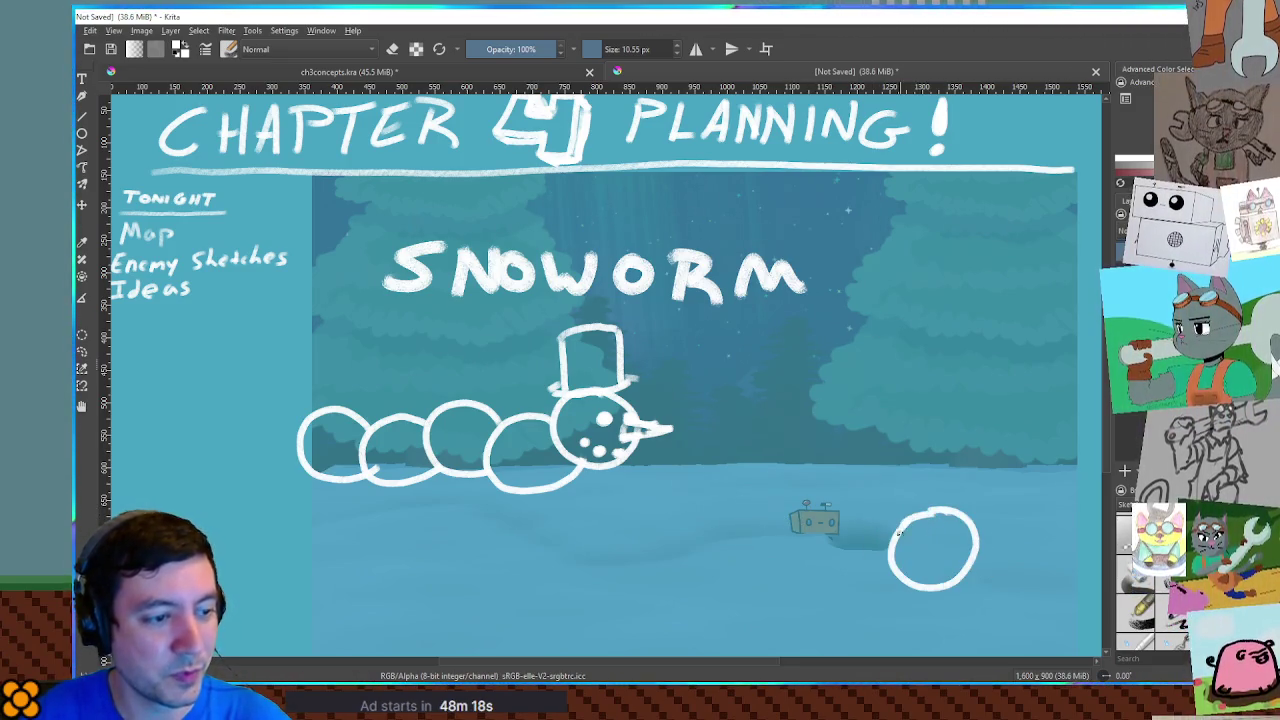
{"action": "mouse_move", "coordinate": [836, 478]}
{"action": "left_mouse_down"}
{"action": "mouse_move", "coordinate": [878, 530]}
{"action": "mouse_move", "coordinate": [838, 480]}
{"action": "left_mouse_up"}
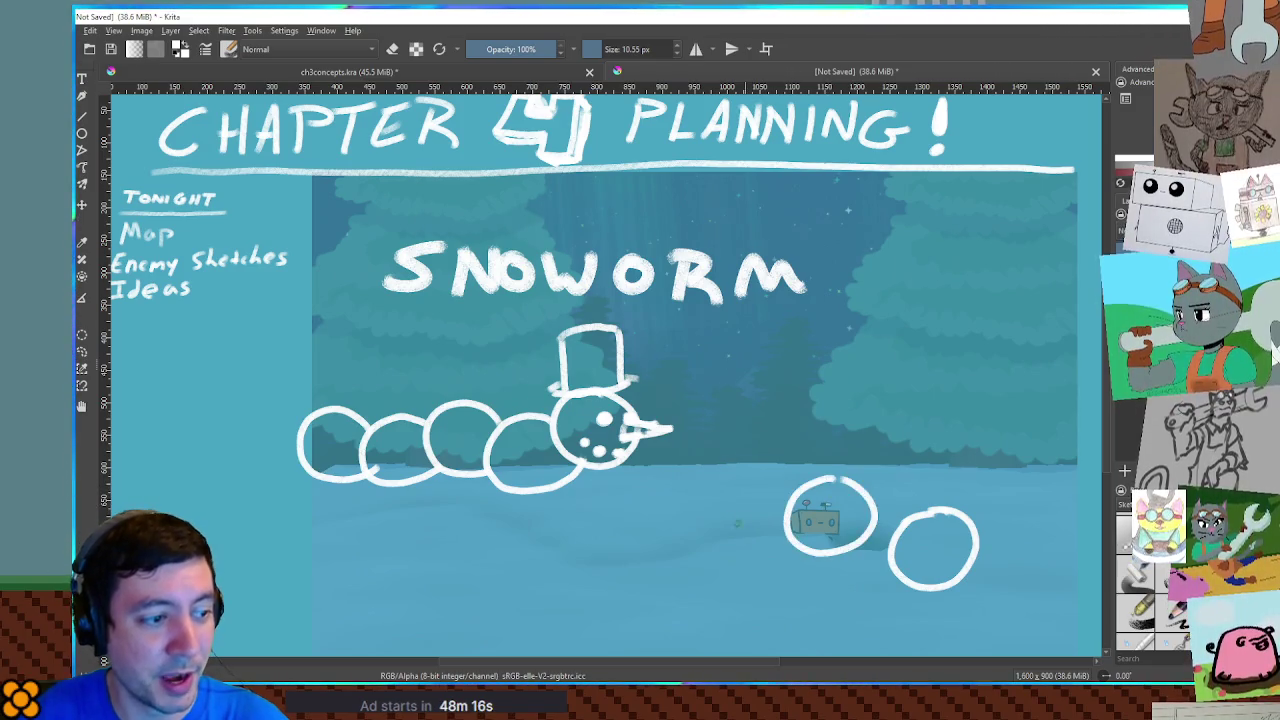
{"action": "mouse_move", "coordinate": [728, 497]}
{"action": "left_mouse_down"}
{"action": "mouse_move", "coordinate": [700, 587]}
{"action": "mouse_move", "coordinate": [728, 497]}
{"action": "left_mouse_up"}
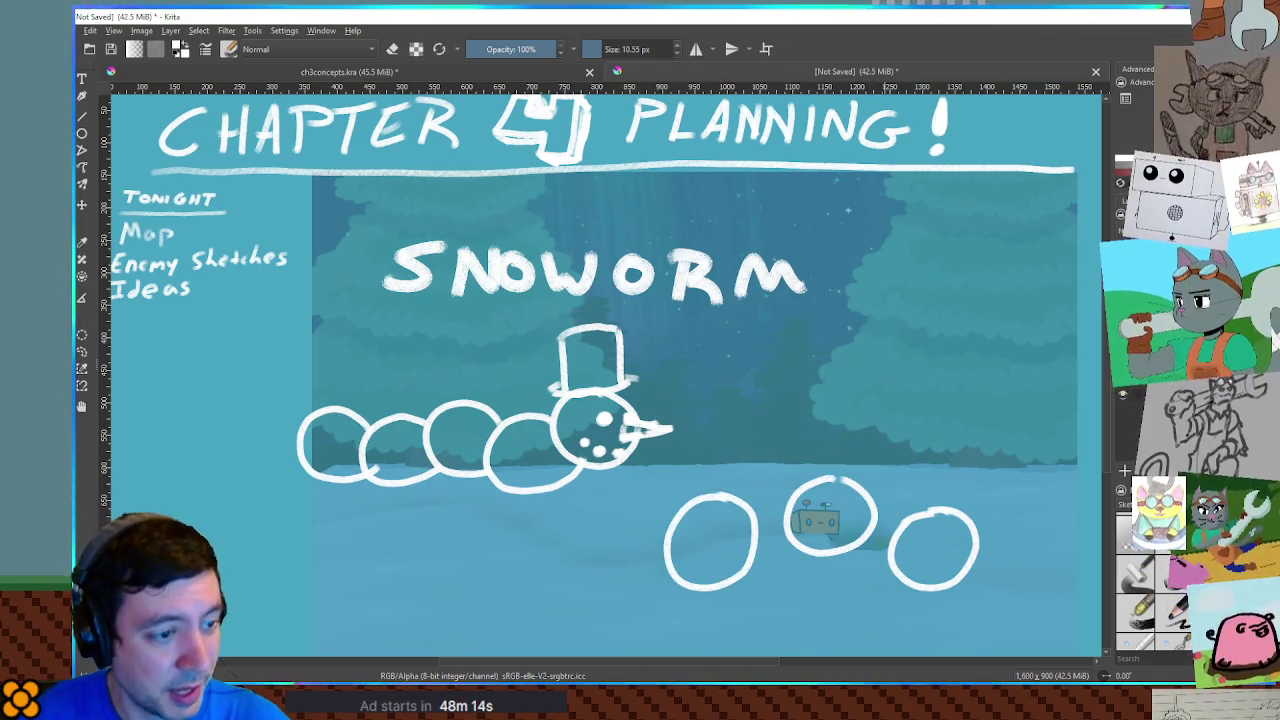
Give each of the three birds two eye dots and a beak
{"action": "left_click", "coordinate": [932, 542]}
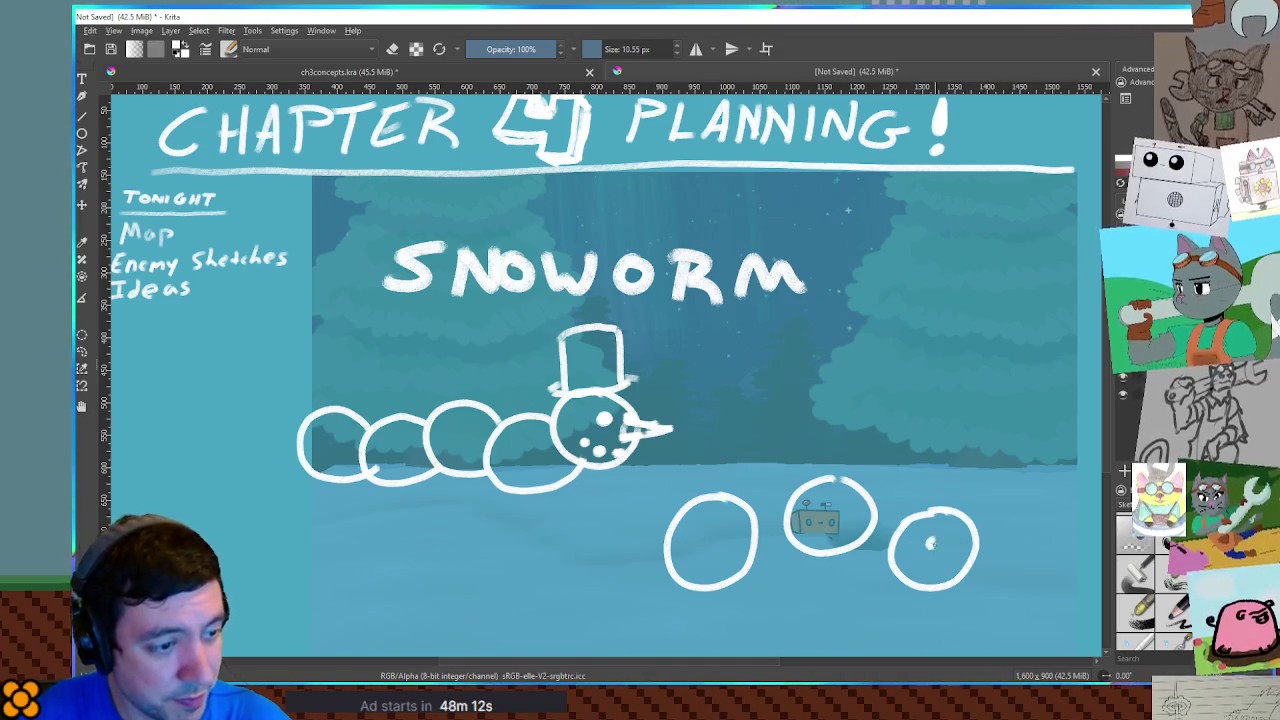
{"action": "left_click", "coordinate": [964, 538]}
{"action": "mouse_move", "coordinate": [950, 555]}
{"action": "left_mouse_down"}
{"action": "mouse_move", "coordinate": [990, 565]}
{"action": "mouse_move", "coordinate": [946, 575]}
{"action": "left_mouse_up"}
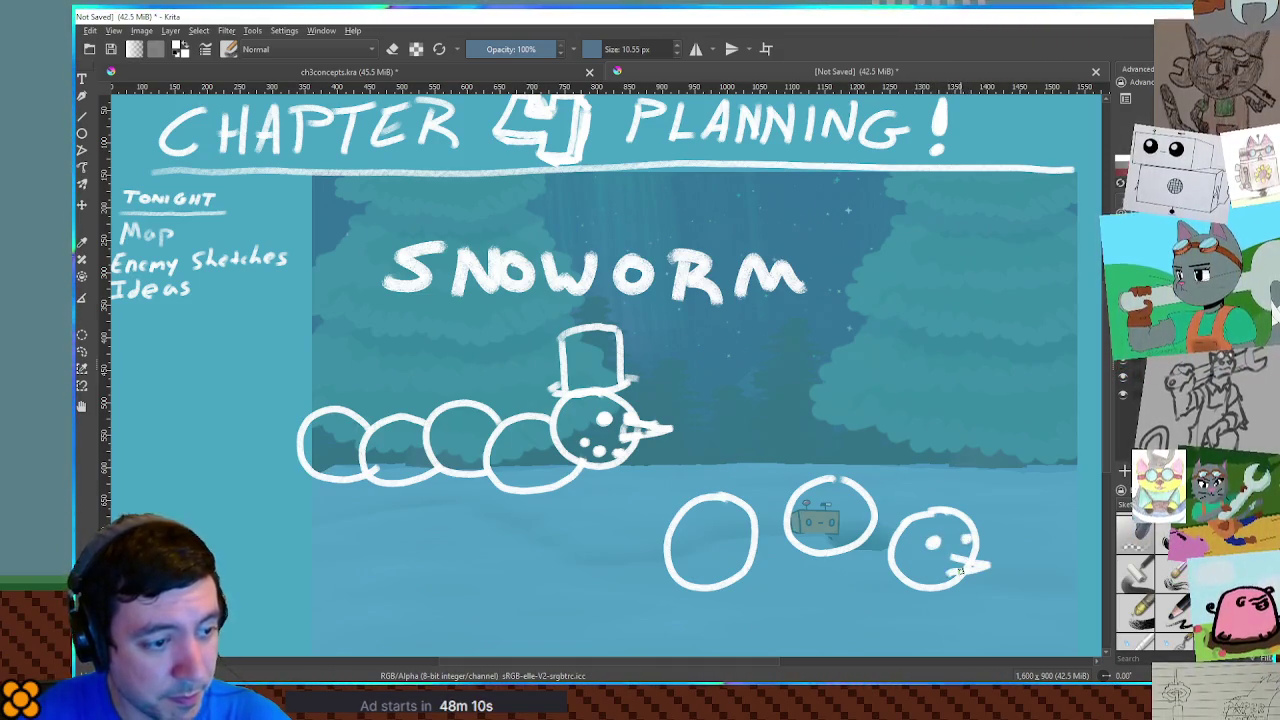
{"action": "left_click", "coordinate": [820, 508]}
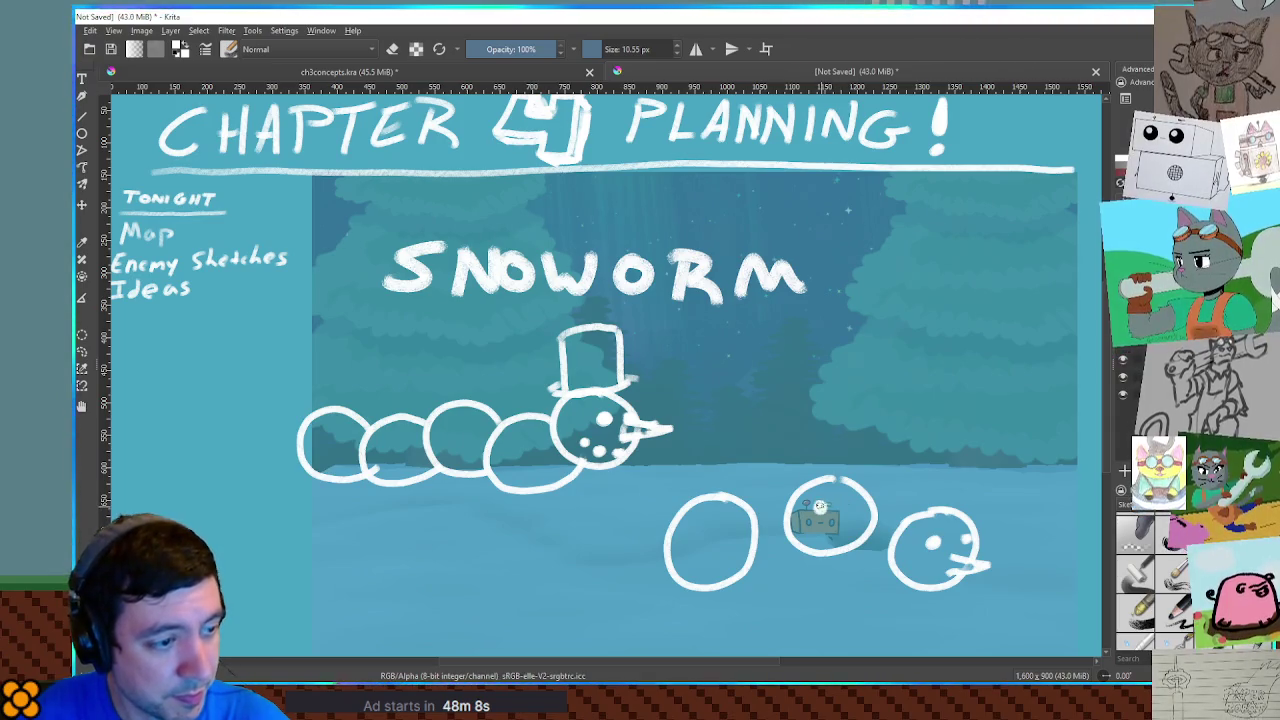
{"action": "left_click", "coordinate": [857, 506]}
{"action": "mouse_move", "coordinate": [848, 516]}
{"action": "left_mouse_down"}
{"action": "mouse_move", "coordinate": [876, 520]}
{"action": "mouse_move", "coordinate": [850, 532]}
{"action": "left_mouse_up"}
{"action": "key", "text": "e"}
{"action": "mouse_move", "coordinate": [736, 540]}
{"action": "left_mouse_down"}
{"action": "mouse_move", "coordinate": [778, 546]}
{"action": "mouse_move", "coordinate": [738, 557]}
{"action": "left_mouse_up"}
{"action": "key", "text": "e"}
{"action": "left_click", "coordinate": [709, 530]}
{"action": "left_click", "coordinate": [745, 528]}
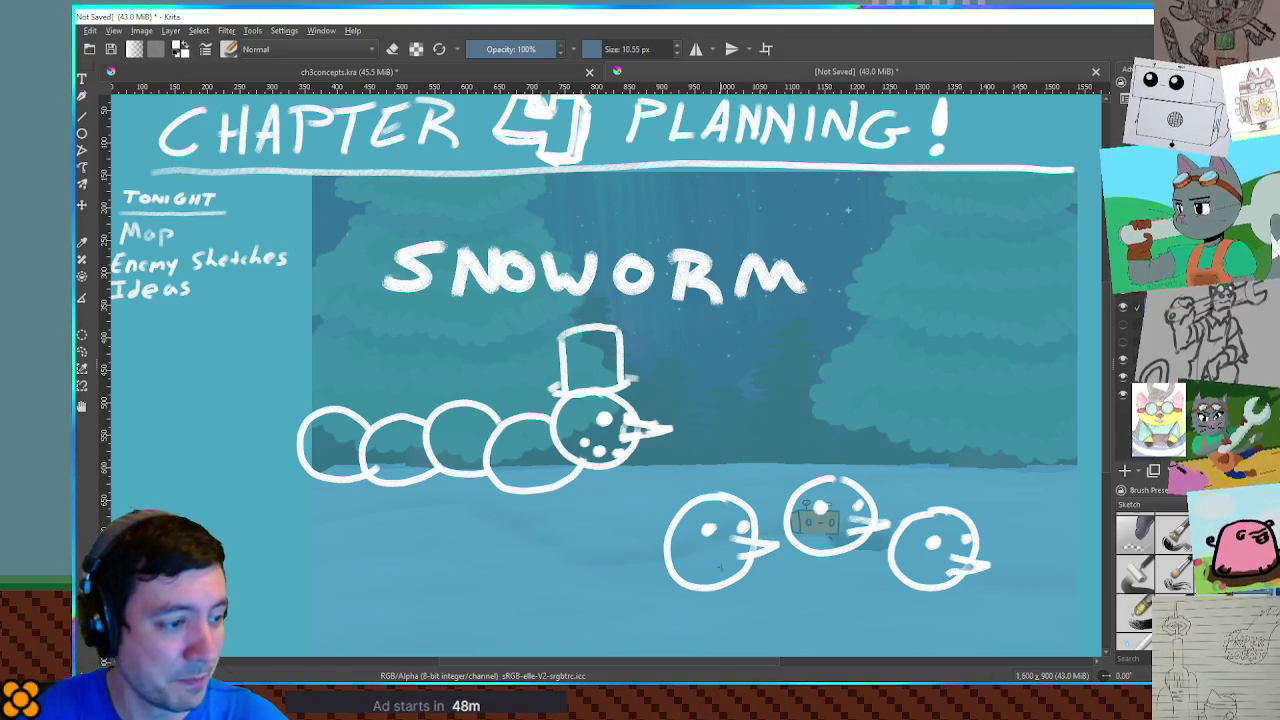
Draw legs with feet under the left and middle birds
{"action": "mouse_move", "coordinate": [670, 580]}
{"action": "left_mouse_down"}
{"action": "mouse_move", "coordinate": [674, 601]}
{"action": "mouse_move", "coordinate": [660, 609]}
{"action": "mouse_move", "coordinate": [752, 598]}
{"action": "left_mouse_up"}
{"action": "left_click_drag", "start_coordinate": [668, 602], "coordinate": [682, 614]}
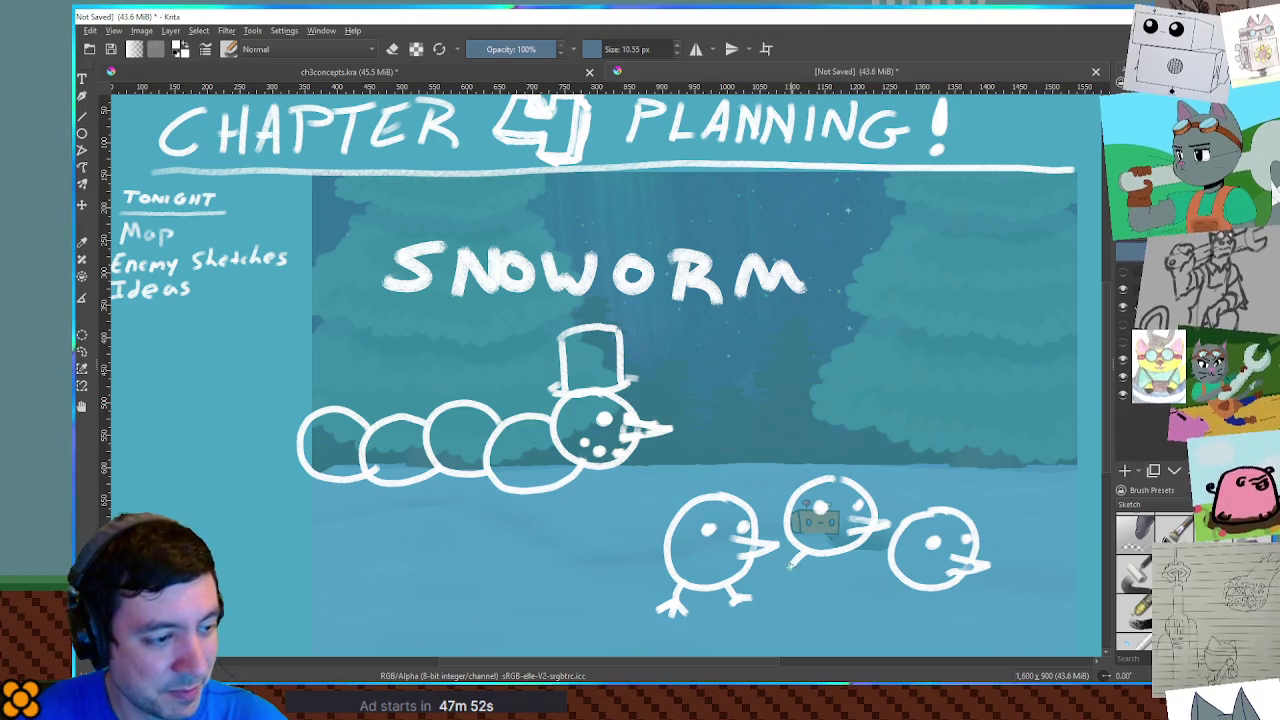
{"action": "mouse_move", "coordinate": [800, 558]}
{"action": "left_mouse_down"}
{"action": "mouse_move", "coordinate": [796, 572]}
{"action": "mouse_move", "coordinate": [860, 570]}
{"action": "mouse_move", "coordinate": [850, 578]}
{"action": "mouse_move", "coordinate": [904, 604]}
{"action": "mouse_move", "coordinate": [966, 604]}
{"action": "left_mouse_up"}
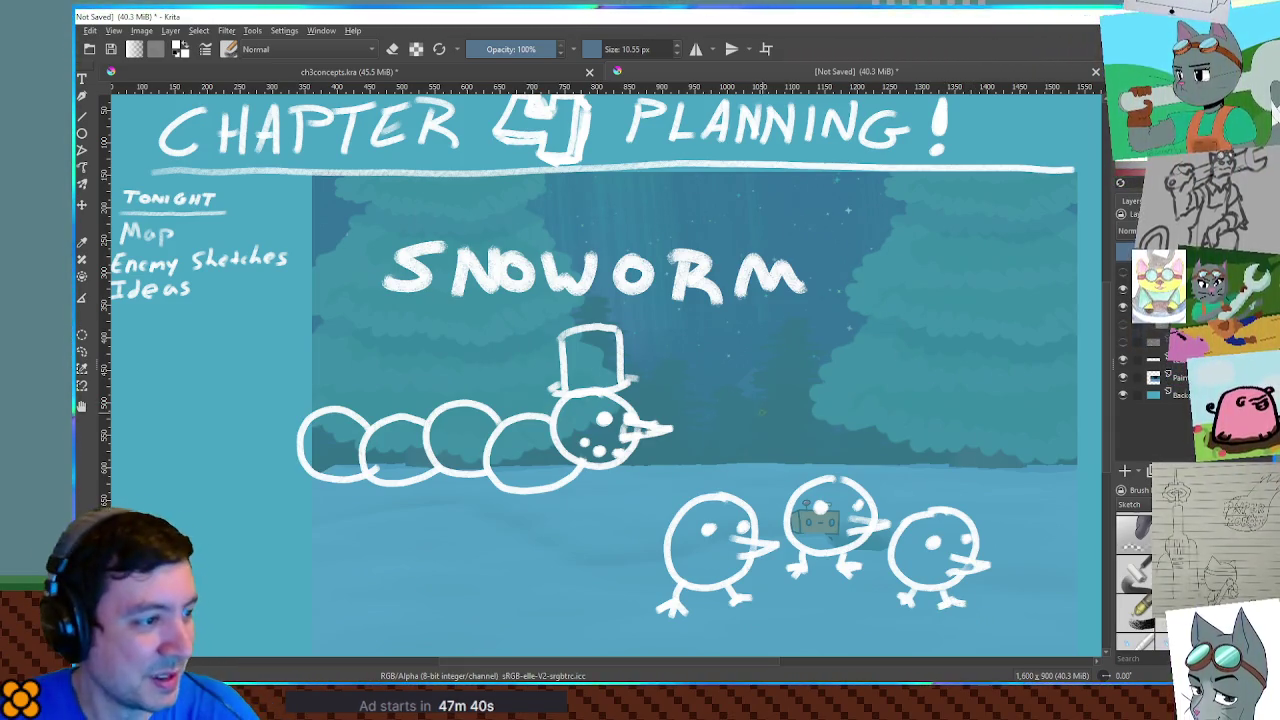
Draw an arrow from the worm down to the birds; trial motion arcs are undone
{"action": "mouse_move", "coordinate": [700, 396]}
{"action": "left_mouse_down"}
{"action": "mouse_move", "coordinate": [816, 397]}
{"action": "mouse_move", "coordinate": [754, 450]}
{"action": "mouse_move", "coordinate": [698, 414]}
{"action": "mouse_move", "coordinate": [698, 392]}
{"action": "left_mouse_up"}
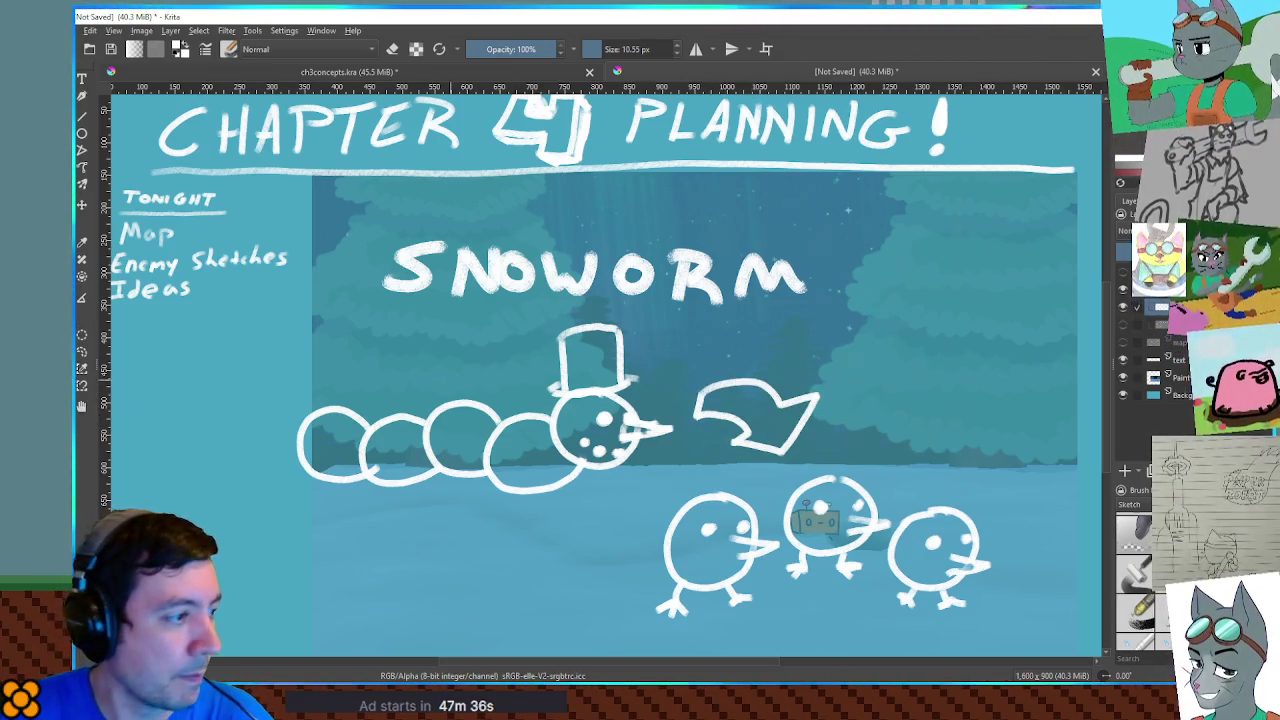
{"action": "mouse_move", "coordinate": [365, 344]}
{"action": "left_mouse_down"}
{"action": "mouse_move", "coordinate": [428, 390]}
{"action": "mouse_move", "coordinate": [540, 301]}
{"action": "left_mouse_up"}
{"action": "left_click_drag", "start_coordinate": [415, 526], "coordinate": [378, 618]}
{"action": "left_click_drag", "start_coordinate": [540, 555], "coordinate": [600, 503]}
{"action": "key", "text": "ctrl+z"}
{"action": "key", "text": "ctrl+z"}
{"action": "key", "text": "ctrl+z"}
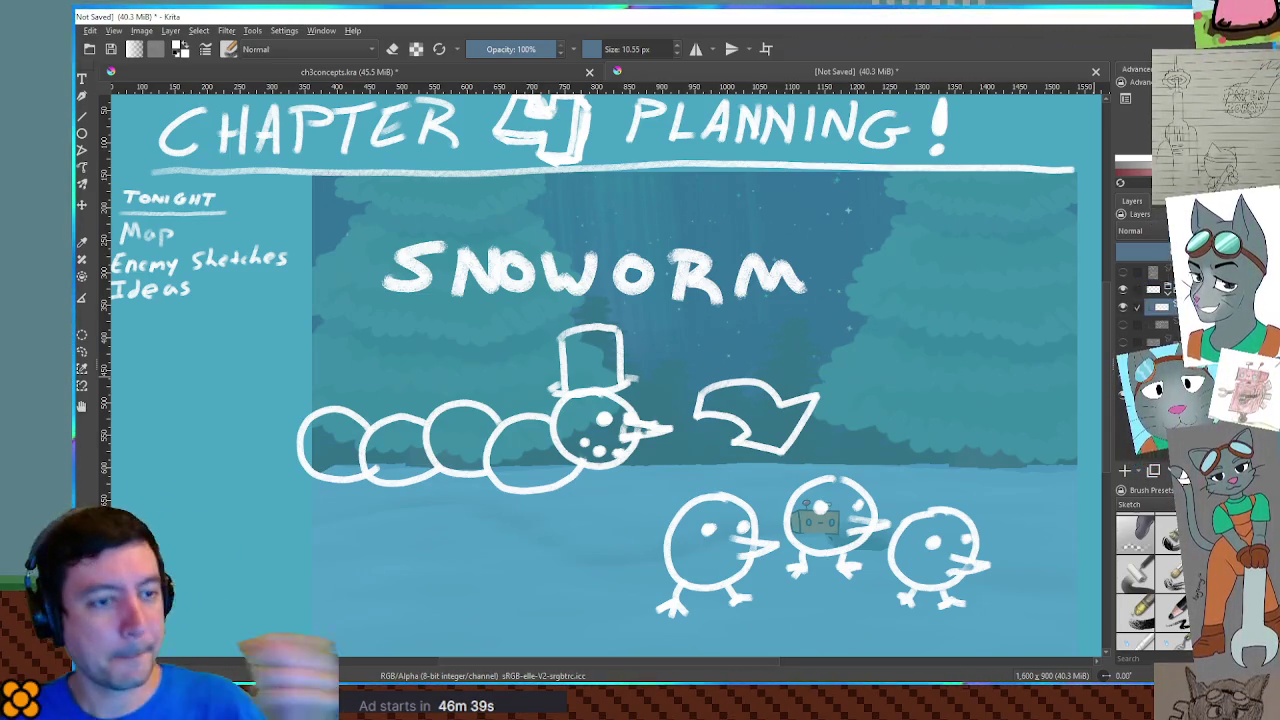
Hide the snowworm sketch layer and enlarge the brush
{"action": "left_click", "coordinate": [1124, 329]}
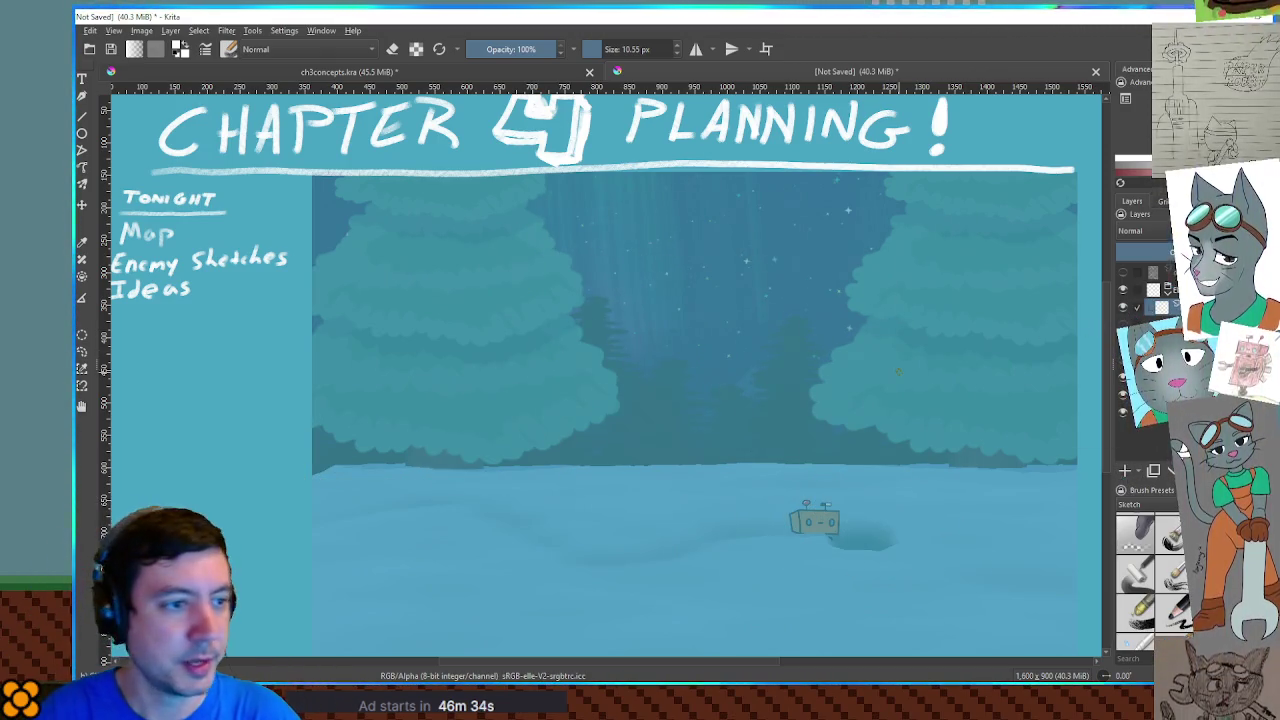
{"action": "left_click_drag", "start_coordinate": [426, 428], "coordinate": [409, 419]}
{"action": "left_click_drag", "start_coordinate": [495, 323], "coordinate": [440, 320]}
Letter the heading CHILLY JELLY across the top of the canvas
{"action": "mouse_move", "coordinate": [410, 230]}
{"action": "left_mouse_down"}
{"action": "mouse_move", "coordinate": [362, 258]}
{"action": "mouse_move", "coordinate": [410, 284]}
{"action": "left_mouse_up"}
{"action": "left_click_drag", "start_coordinate": [438, 222], "coordinate": [432, 282]}
{"action": "mouse_move", "coordinate": [468, 218]}
{"action": "left_mouse_down"}
{"action": "mouse_move", "coordinate": [472, 282]}
{"action": "mouse_move", "coordinate": [492, 278]}
{"action": "left_mouse_up"}
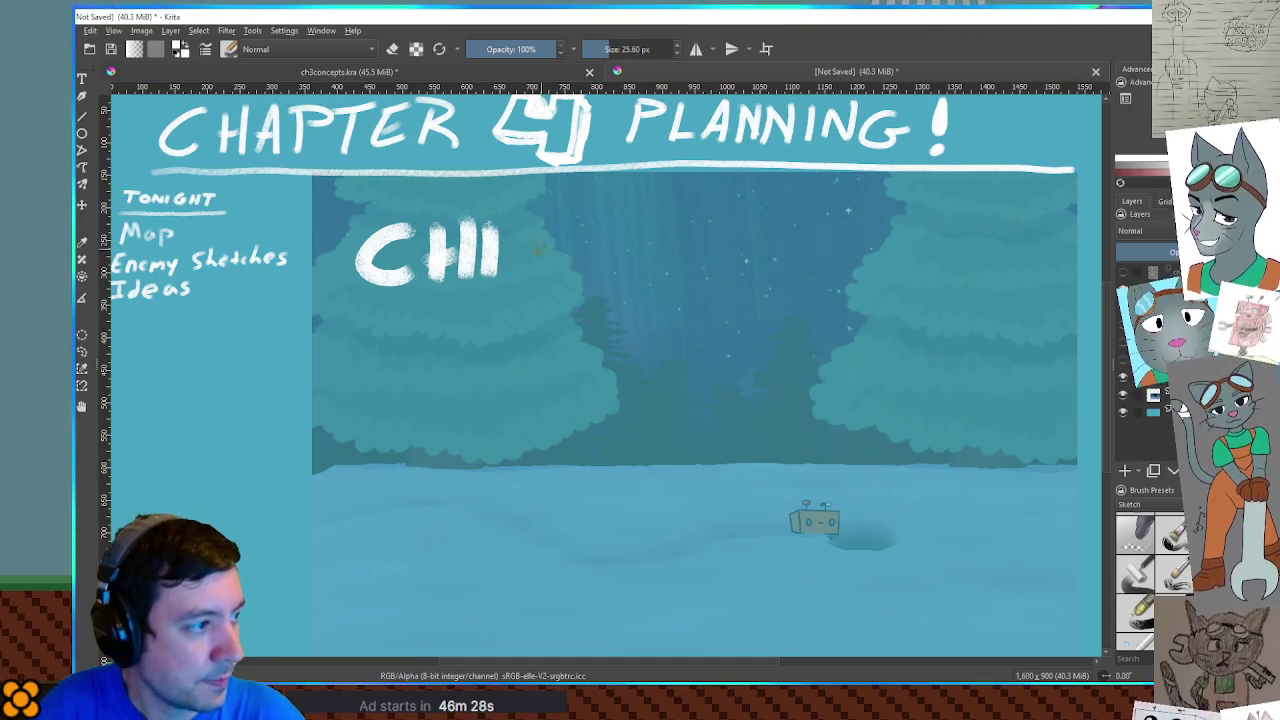
{"action": "left_click_drag", "start_coordinate": [514, 228], "coordinate": [550, 282]}
{"action": "mouse_move", "coordinate": [560, 226]}
{"action": "left_mouse_down"}
{"action": "mouse_move", "coordinate": [596, 282]}
{"action": "mouse_move", "coordinate": [630, 232]}
{"action": "mouse_move", "coordinate": [600, 280]}
{"action": "left_mouse_up"}
{"action": "mouse_move", "coordinate": [722, 220]}
{"action": "left_mouse_down"}
{"action": "mouse_move", "coordinate": [684, 266]}
{"action": "mouse_move", "coordinate": [738, 214]}
{"action": "left_mouse_up"}
{"action": "mouse_move", "coordinate": [760, 226]}
{"action": "left_mouse_down"}
{"action": "mouse_move", "coordinate": [792, 284]}
{"action": "mouse_move", "coordinate": [786, 248]}
{"action": "left_mouse_up"}
{"action": "mouse_move", "coordinate": [760, 224]}
{"action": "left_mouse_down"}
{"action": "mouse_move", "coordinate": [800, 222]}
{"action": "mouse_move", "coordinate": [842, 286]}
{"action": "left_mouse_up"}
{"action": "mouse_move", "coordinate": [852, 228]}
{"action": "left_mouse_down"}
{"action": "mouse_move", "coordinate": [886, 288]}
{"action": "mouse_move", "coordinate": [932, 220]}
{"action": "mouse_move", "coordinate": [888, 292]}
{"action": "left_mouse_up"}
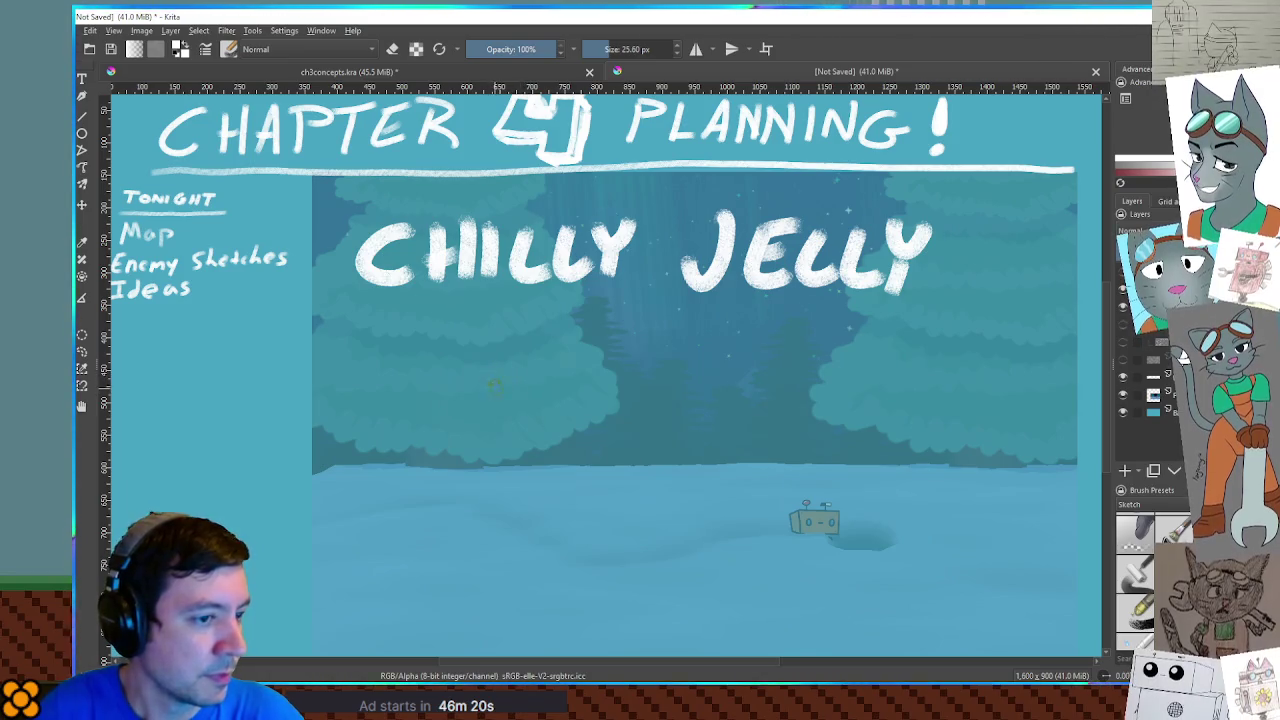
Brush a square body outline and a line extending left, undoing the first attempt
{"action": "left_click_drag", "start_coordinate": [510, 377], "coordinate": [496, 545]}
{"action": "mouse_move", "coordinate": [508, 372]}
{"action": "left_mouse_down"}
{"action": "mouse_move", "coordinate": [697, 352]}
{"action": "mouse_move", "coordinate": [694, 520]}
{"action": "left_mouse_up"}
{"action": "mouse_move", "coordinate": [495, 552]}
{"action": "left_mouse_down"}
{"action": "mouse_move", "coordinate": [582, 535]}
{"action": "mouse_move", "coordinate": [708, 546]}
{"action": "mouse_move", "coordinate": [694, 515]}
{"action": "left_mouse_up"}
{"action": "mouse_move", "coordinate": [405, 374]}
{"action": "left_mouse_down"}
{"action": "mouse_move", "coordinate": [512, 368]}
{"action": "mouse_move", "coordinate": [378, 542]}
{"action": "mouse_move", "coordinate": [520, 548]}
{"action": "left_mouse_up"}
{"action": "key", "text": "ctrl+z"}
Patch the bottom-left stroke, paint two eyes and replace the smile with a closed mouth
{"action": "left_click_drag", "start_coordinate": [418, 541], "coordinate": [466, 545]}
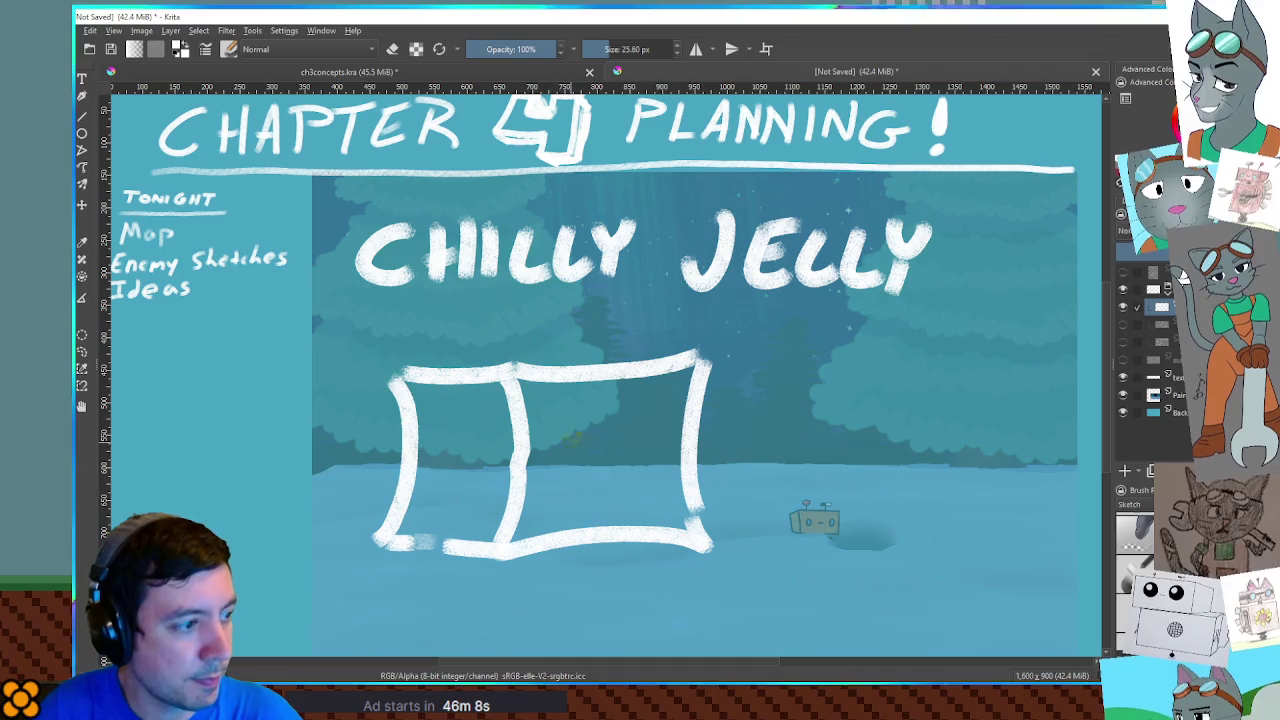
{"action": "left_click", "coordinate": [584, 425]}
{"action": "left_click", "coordinate": [650, 422]}
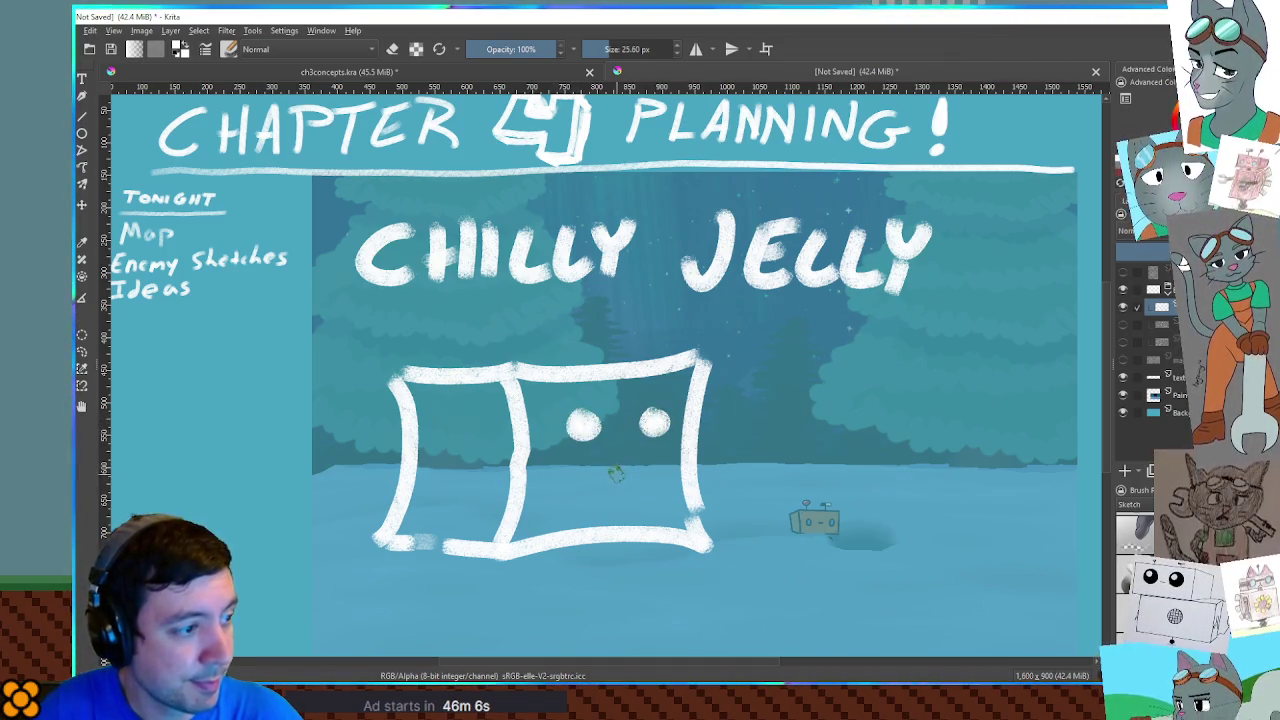
{"action": "mouse_move", "coordinate": [650, 466]}
{"action": "left_mouse_down"}
{"action": "mouse_move", "coordinate": [546, 482]}
{"action": "mouse_move", "coordinate": [625, 492]}
{"action": "mouse_move", "coordinate": [645, 480]}
{"action": "left_mouse_up"}
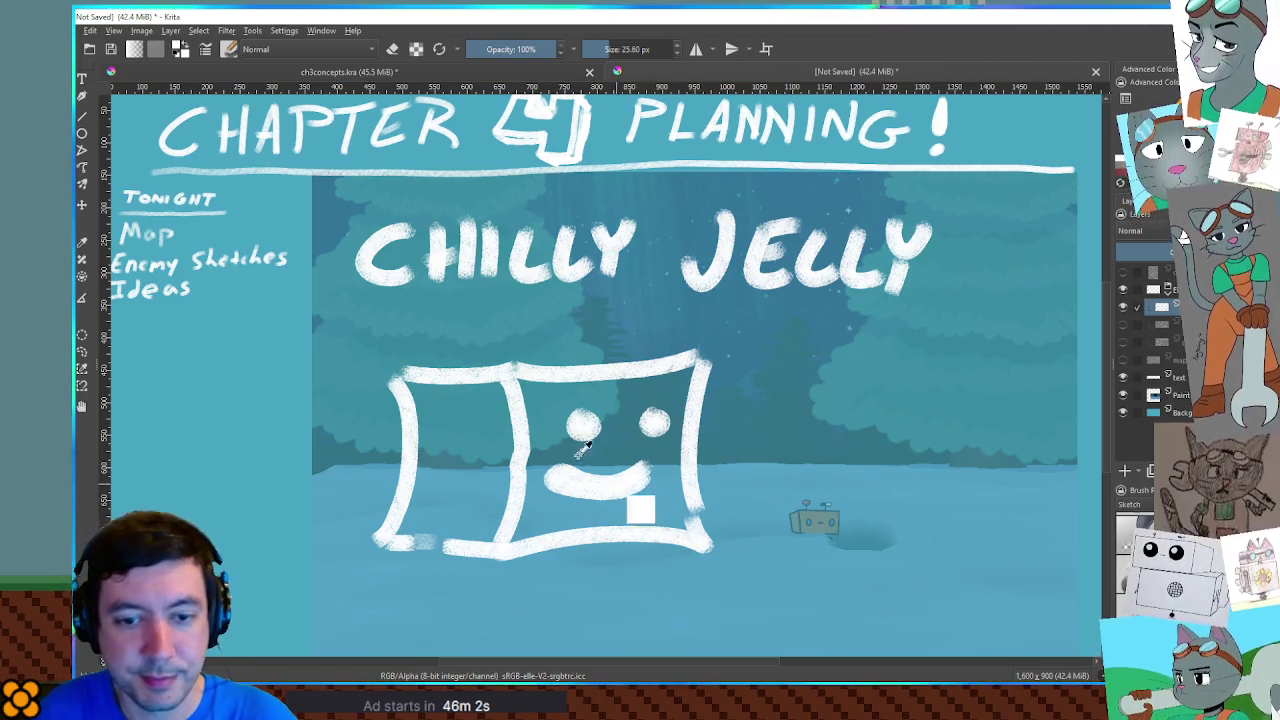
{"action": "key", "text": "ctrl+z"}
{"action": "key", "text": "ctrl+z"}
{"action": "mouse_move", "coordinate": [645, 474]}
{"action": "left_mouse_down"}
{"action": "mouse_move", "coordinate": [562, 468]}
{"action": "mouse_move", "coordinate": [558, 496]}
{"action": "mouse_move", "coordinate": [630, 496]}
{"action": "mouse_move", "coordinate": [650, 478]}
{"action": "mouse_move", "coordinate": [557, 477]}
{"action": "mouse_move", "coordinate": [590, 488]}
{"action": "mouse_move", "coordinate": [650, 478]}
{"action": "left_mouse_up"}
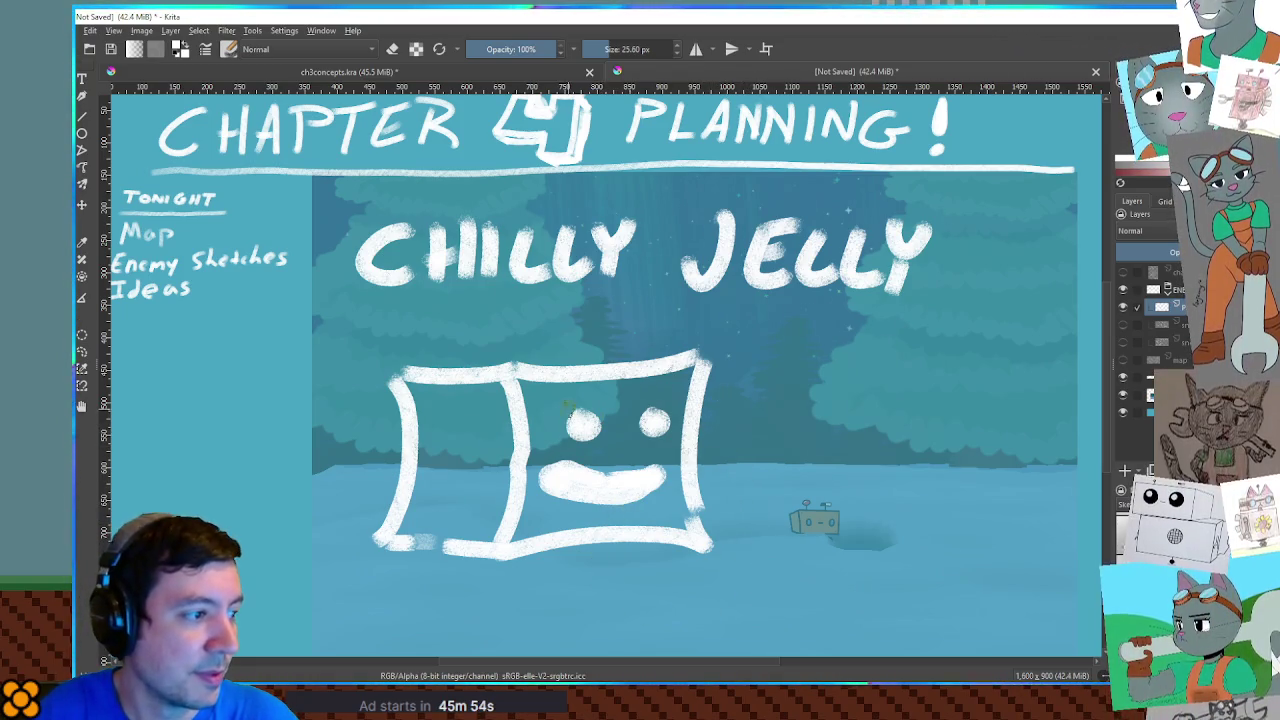
Erase the eye centres into white rings, then shrink the brush and resume painting
{"action": "key", "text": "e"}
{"action": "left_click_drag", "start_coordinate": [581, 421], "coordinate": [655, 423]}
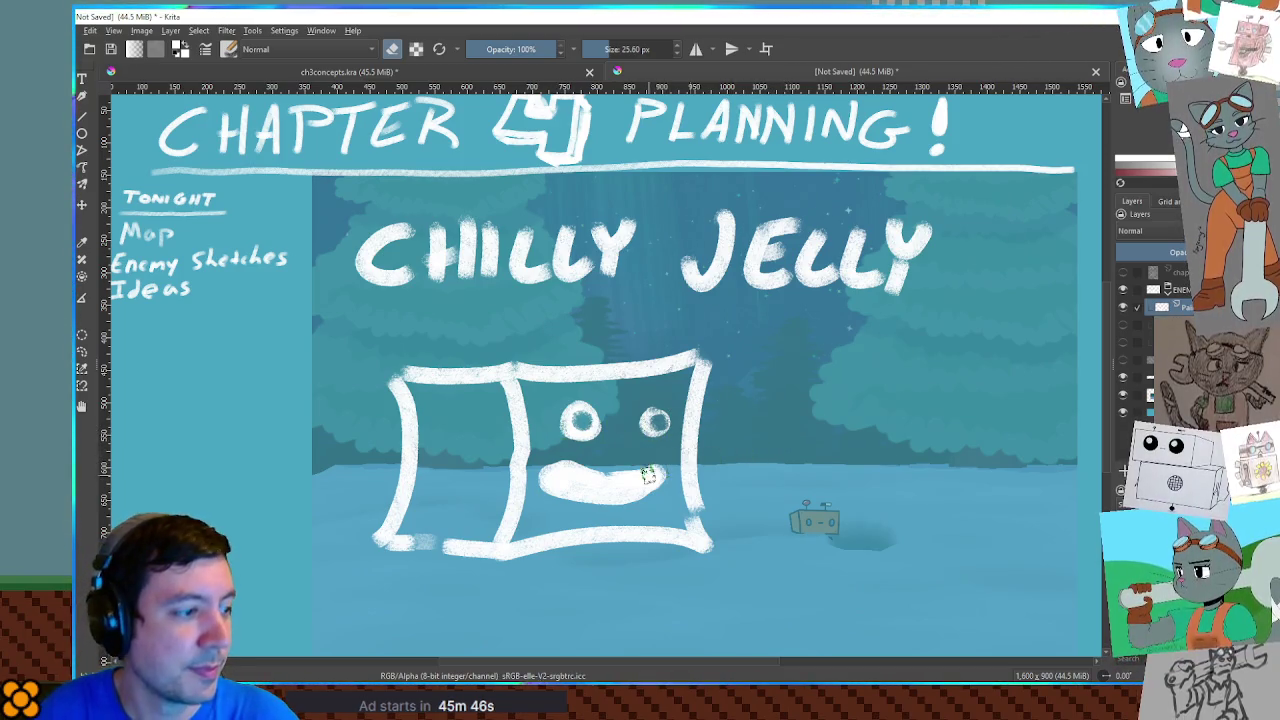
{"action": "left_click_drag", "start_coordinate": [562, 484], "coordinate": [650, 488]}
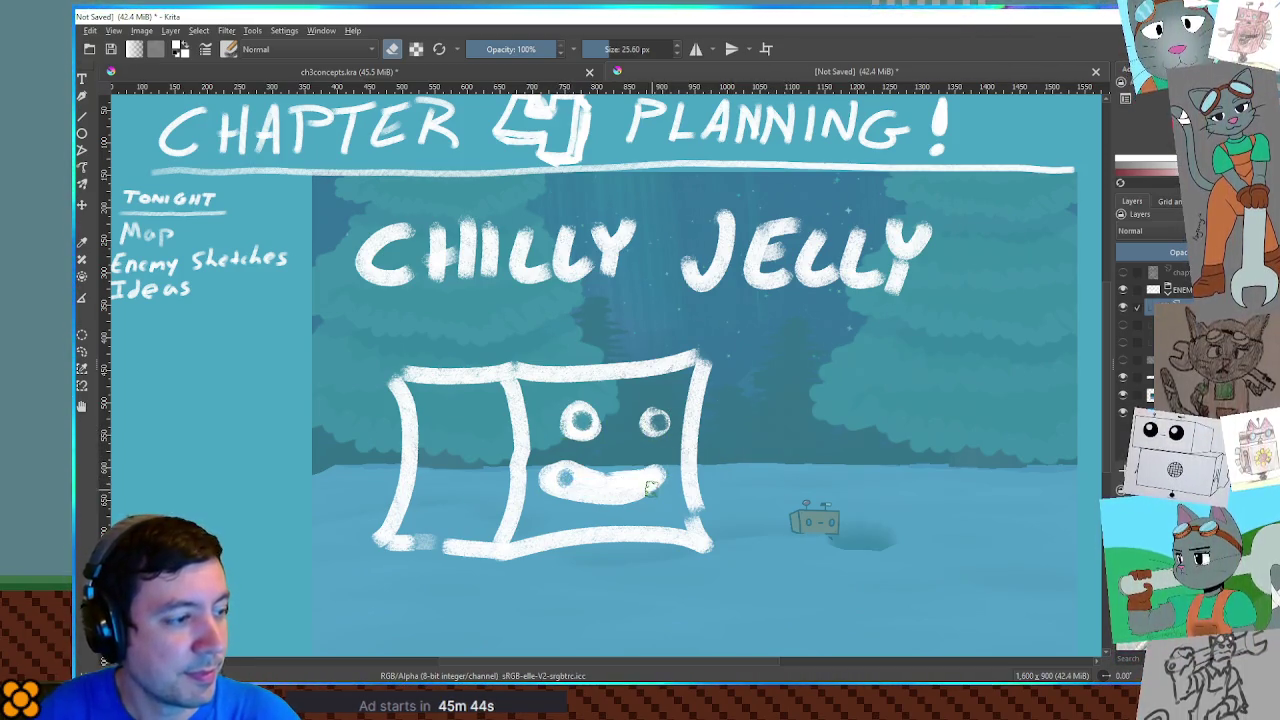
{"action": "key", "text": "ctrl+z"}
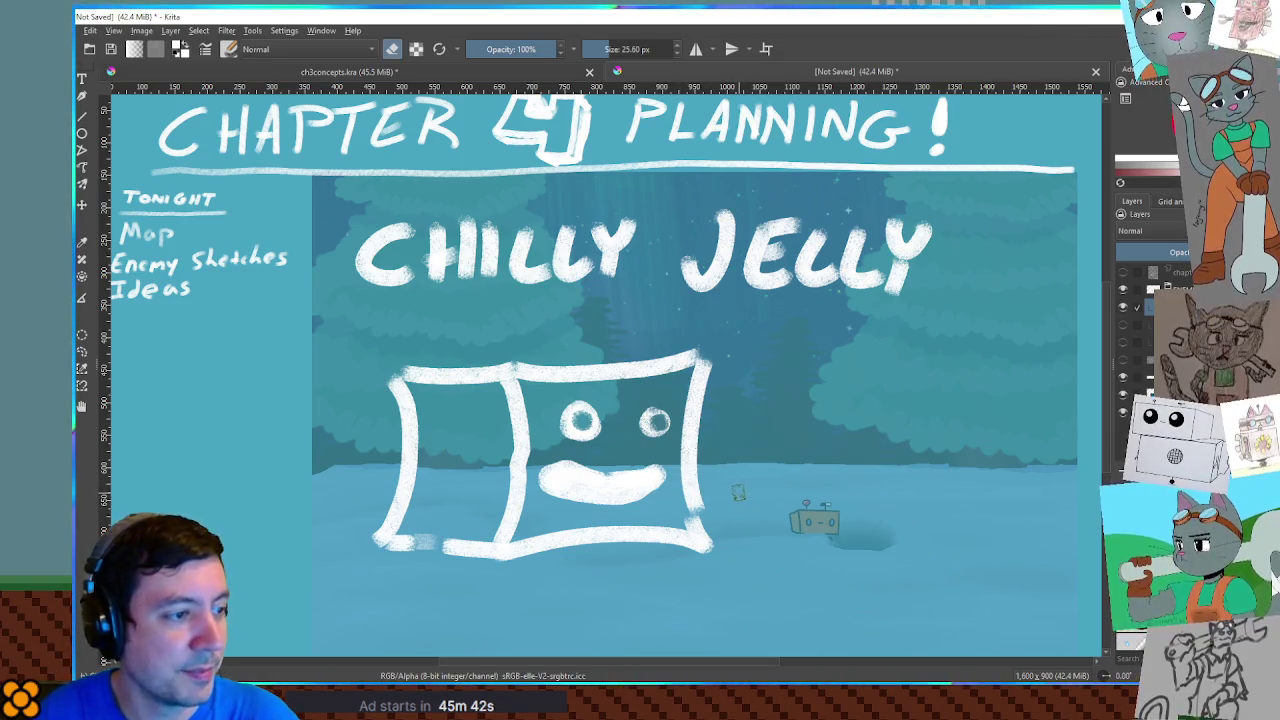
{"action": "key", "text": "bracketleft"}
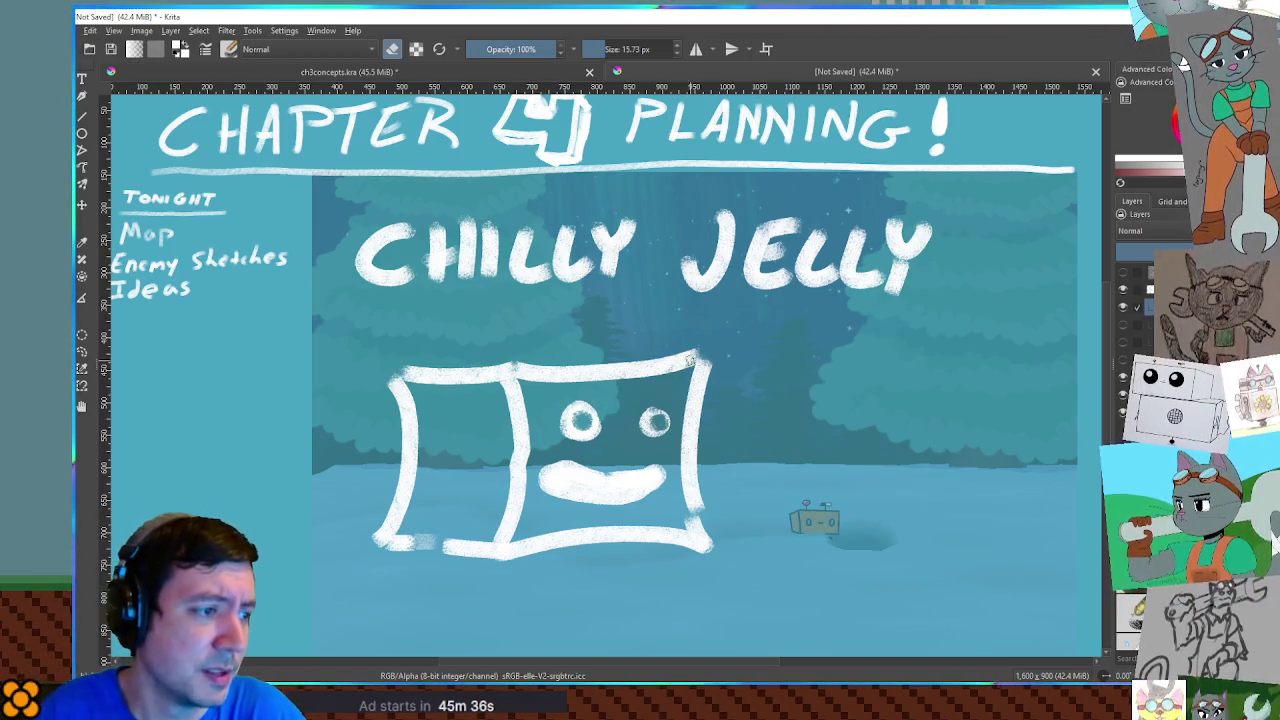
{"action": "key", "text": "e"}
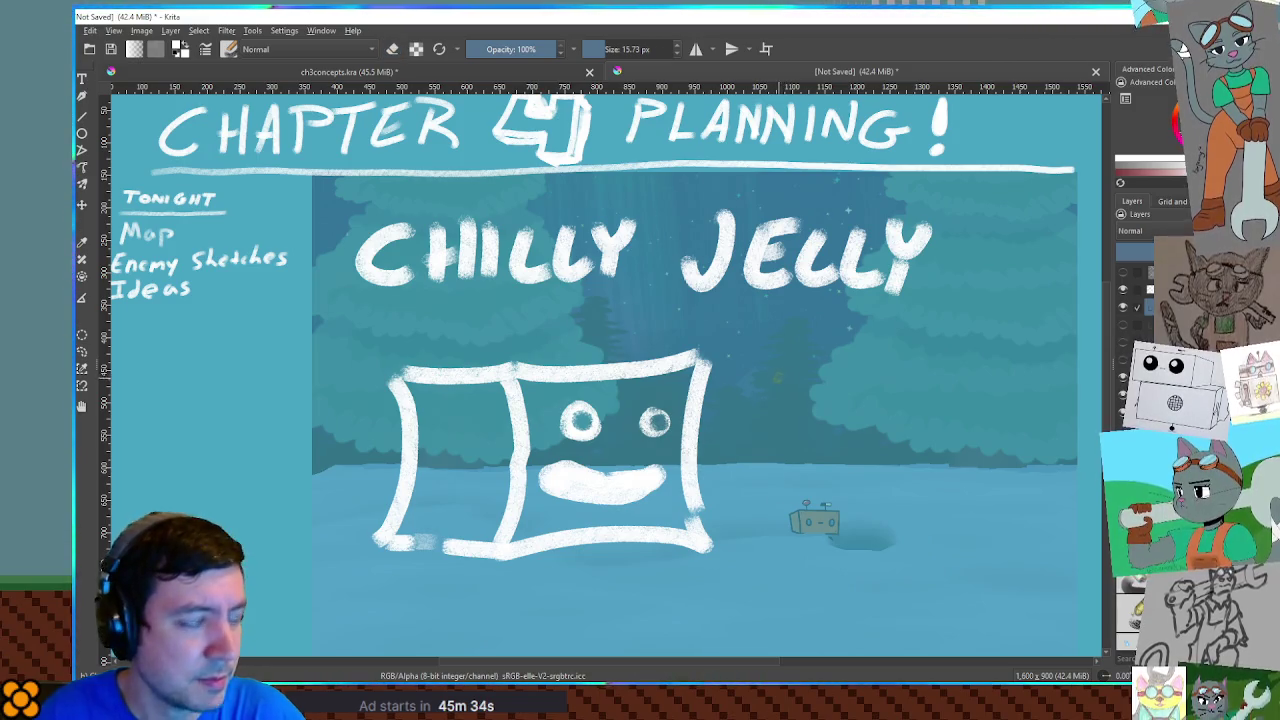
Shrink the brush and letter INFLICTS to the right of the jelly
{"action": "key", "text": "bracketleft"}
{"action": "key", "text": "bracketleft"}
{"action": "key", "text": "bracketleft"}
{"action": "mouse_move", "coordinate": [737, 365]}
{"action": "left_mouse_down"}
{"action": "mouse_move", "coordinate": [771, 364]}
{"action": "mouse_move", "coordinate": [752, 386]}
{"action": "left_mouse_up"}
{"action": "left_click_drag", "start_coordinate": [739, 385], "coordinate": [776, 384]}
{"action": "mouse_move", "coordinate": [777, 370]}
{"action": "left_mouse_down"}
{"action": "mouse_move", "coordinate": [789, 384]}
{"action": "mouse_move", "coordinate": [792, 366]}
{"action": "mouse_move", "coordinate": [800, 384]}
{"action": "left_mouse_up"}
{"action": "left_click_drag", "start_coordinate": [800, 368], "coordinate": [825, 383]}
{"action": "mouse_move", "coordinate": [832, 368]}
{"action": "left_mouse_down"}
{"action": "mouse_move", "coordinate": [832, 383]}
{"action": "mouse_move", "coordinate": [851, 384]}
{"action": "mouse_move", "coordinate": [878, 367]}
{"action": "left_mouse_up"}
{"action": "mouse_move", "coordinate": [869, 368]}
{"action": "left_mouse_down"}
{"action": "mouse_move", "coordinate": [869, 384]}
{"action": "mouse_move", "coordinate": [932, 388]}
{"action": "left_mouse_up"}
{"action": "left_click_drag", "start_coordinate": [932, 369], "coordinate": [946, 377]}
Letter FREEZE after INFLICTS to complete the note
{"action": "left_click_drag", "start_coordinate": [960, 370], "coordinate": [962, 380]}
{"action": "mouse_move", "coordinate": [962, 380]}
{"action": "left_mouse_down"}
{"action": "mouse_move", "coordinate": [982, 388]}
{"action": "mouse_move", "coordinate": [998, 370]}
{"action": "left_mouse_up"}
{"action": "left_click_drag", "start_coordinate": [1008, 368], "coordinate": [1018, 380]}
{"action": "left_click_drag", "start_coordinate": [1004, 390], "coordinate": [1020, 390]}
{"action": "left_click_drag", "start_coordinate": [1008, 368], "coordinate": [1050, 388]}
{"action": "left_click_drag", "start_coordinate": [1050, 388], "coordinate": [1066, 388]}
{"action": "left_click_drag", "start_coordinate": [1050, 379], "coordinate": [1068, 370]}
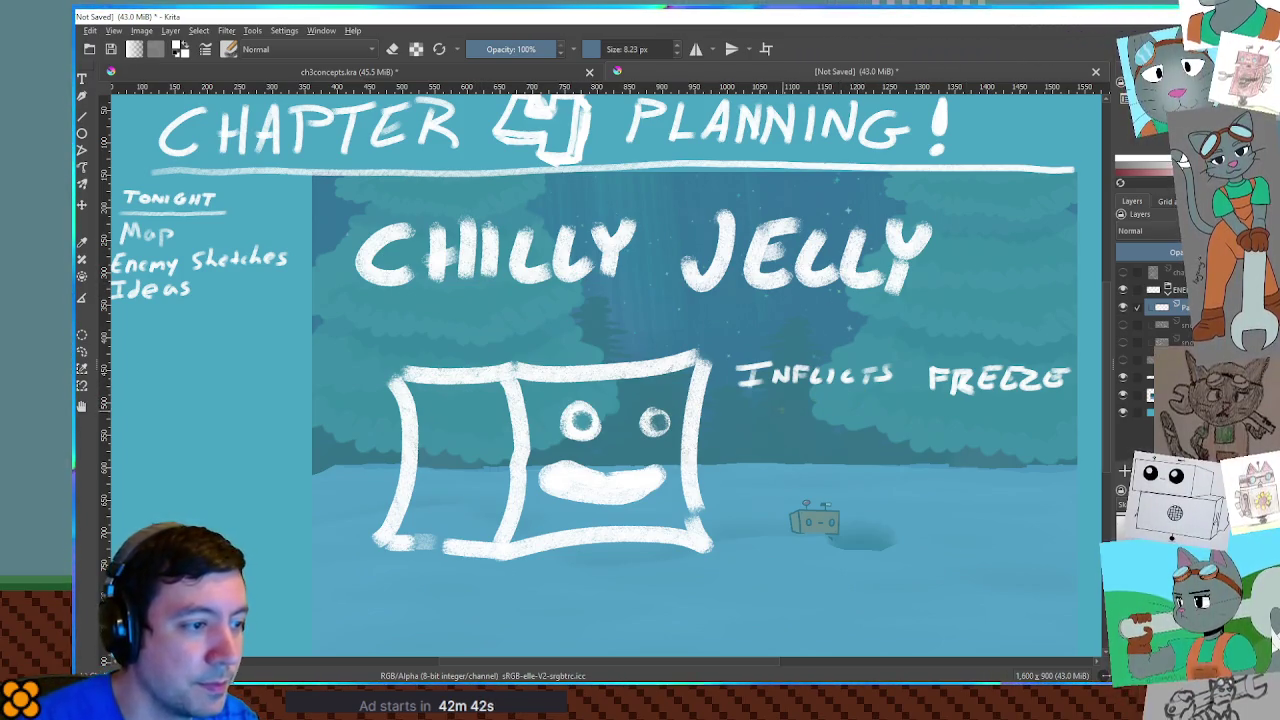
Letter ON beneath INFLICTS FREEZE to begin the ON MELEE addition
{"action": "mouse_move", "coordinate": [778, 404]}
{"action": "left_mouse_down"}
{"action": "mouse_move", "coordinate": [958, 422]}
{"action": "mouse_move", "coordinate": [964, 400]}
{"action": "left_mouse_up"}
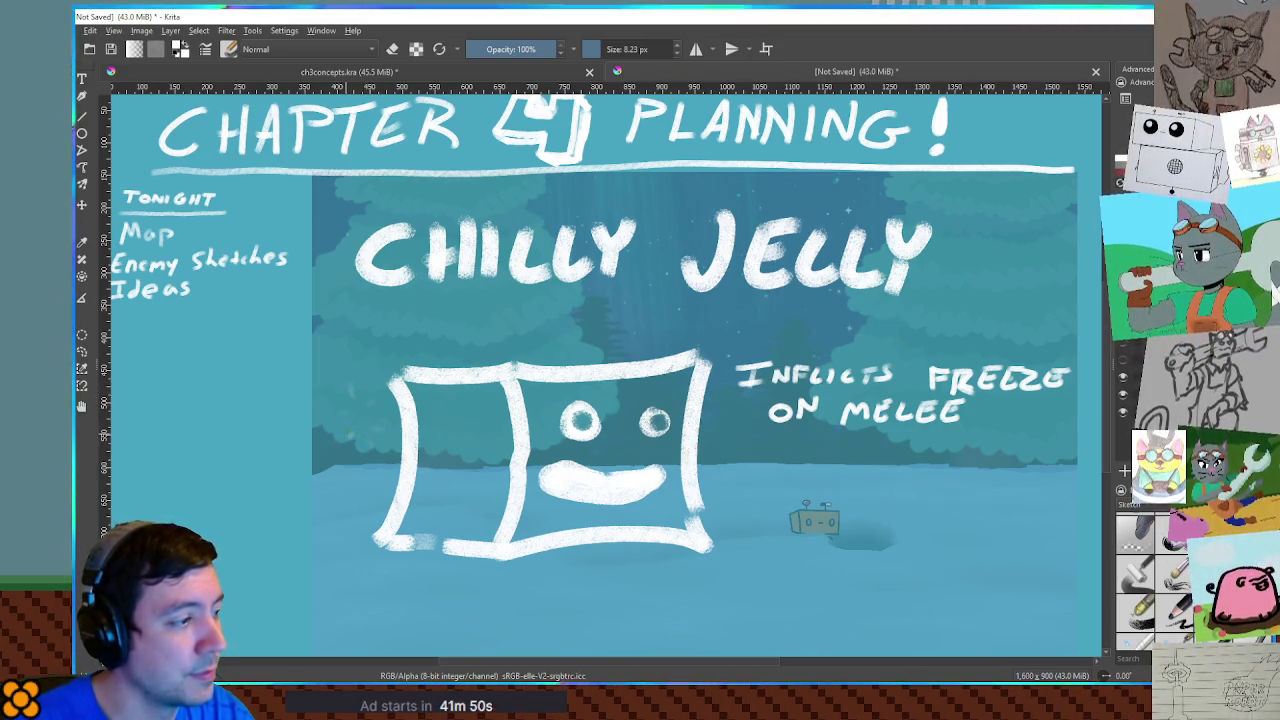
Add two faint sketch strokes to the left of the Chilly Jelly box
{"action": "left_click_drag", "start_coordinate": [368, 406], "coordinate": [378, 440]}
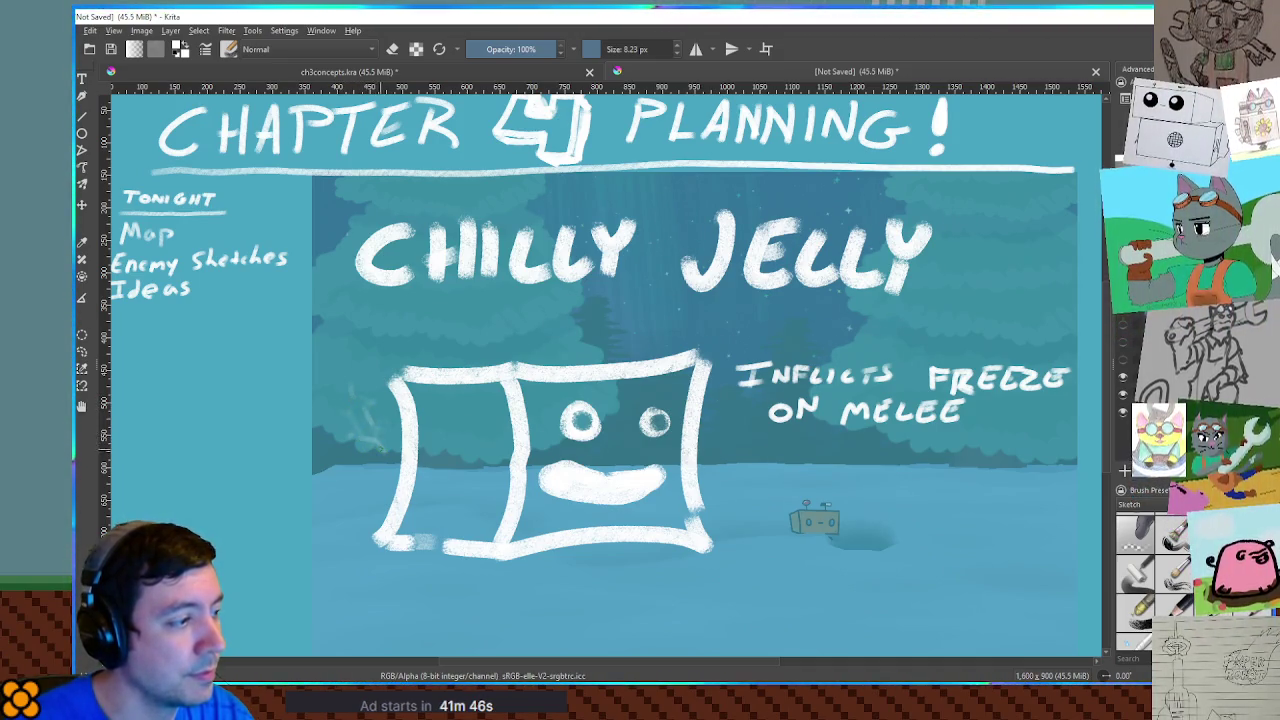
{"action": "left_click_drag", "start_coordinate": [326, 416], "coordinate": [350, 416]}
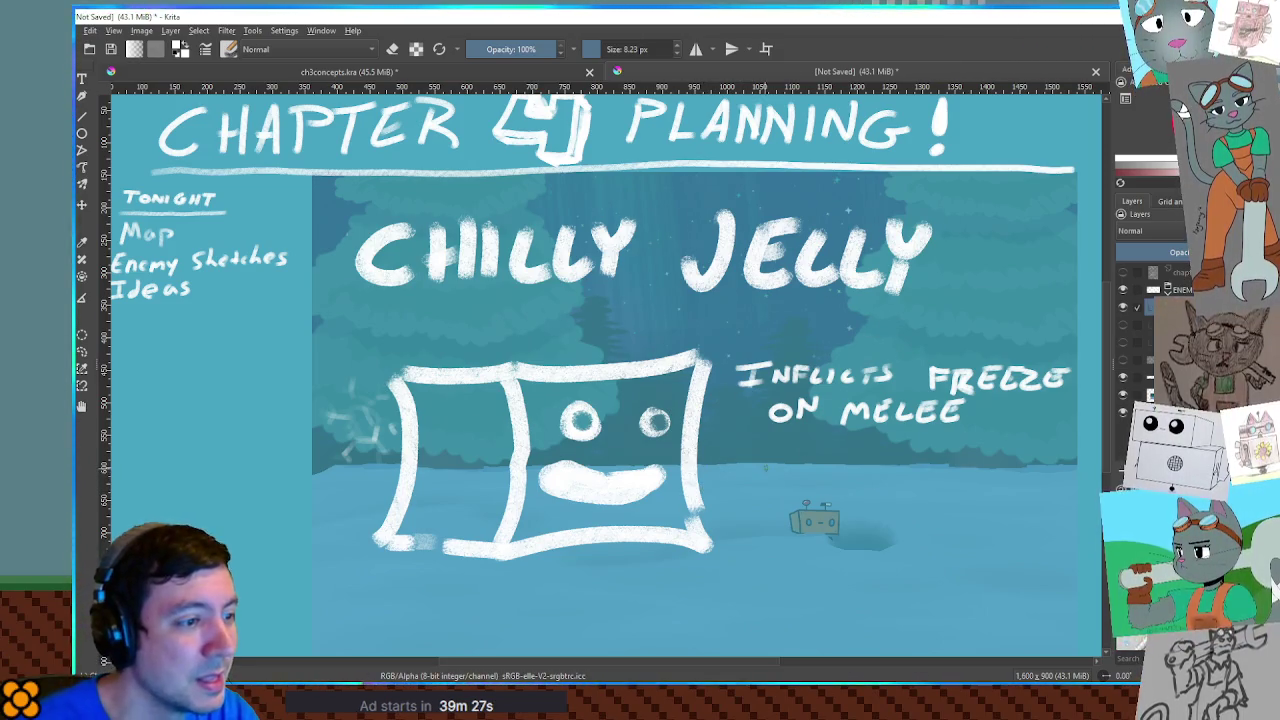
Handwrite 'GETS SMALLER & FASTER' beneath the melee note beside the jelly
{"action": "mouse_move", "coordinate": [748, 456]}
{"action": "left_mouse_down"}
{"action": "mouse_move", "coordinate": [746, 470]}
{"action": "mouse_move", "coordinate": [772, 480]}
{"action": "mouse_move", "coordinate": [796, 455]}
{"action": "left_mouse_up"}
{"action": "mouse_move", "coordinate": [786, 456]}
{"action": "left_mouse_down"}
{"action": "mouse_move", "coordinate": [788, 480]}
{"action": "mouse_move", "coordinate": [842, 468]}
{"action": "mouse_move", "coordinate": [834, 483]}
{"action": "left_mouse_up"}
{"action": "mouse_move", "coordinate": [858, 466]}
{"action": "left_mouse_down"}
{"action": "mouse_move", "coordinate": [944, 476]}
{"action": "mouse_move", "coordinate": [958, 458]}
{"action": "mouse_move", "coordinate": [1037, 462]}
{"action": "left_mouse_up"}
{"action": "mouse_move", "coordinate": [758, 504]}
{"action": "left_mouse_down"}
{"action": "mouse_move", "coordinate": [758, 528]}
{"action": "mouse_move", "coordinate": [776, 500]}
{"action": "left_mouse_up"}
{"action": "left_click_drag", "start_coordinate": [760, 514], "coordinate": [788, 528]}
{"action": "left_click_drag", "start_coordinate": [776, 516], "coordinate": [788, 524]}
{"action": "mouse_move", "coordinate": [806, 510]}
{"action": "left_mouse_down"}
{"action": "mouse_move", "coordinate": [824, 506]}
{"action": "mouse_move", "coordinate": [814, 526]}
{"action": "left_mouse_up"}
{"action": "left_click_drag", "start_coordinate": [806, 504], "coordinate": [842, 524]}
{"action": "mouse_move", "coordinate": [828, 514]}
{"action": "left_mouse_down"}
{"action": "mouse_move", "coordinate": [858, 522]}
{"action": "mouse_move", "coordinate": [892, 502]}
{"action": "mouse_move", "coordinate": [906, 524]}
{"action": "left_mouse_up"}
Finish the note with 'AS HP GOES DOWN' on the following lines
{"action": "mouse_move", "coordinate": [888, 514]}
{"action": "left_mouse_down"}
{"action": "mouse_move", "coordinate": [960, 524]}
{"action": "mouse_move", "coordinate": [978, 508]}
{"action": "left_mouse_up"}
{"action": "mouse_move", "coordinate": [978, 496]}
{"action": "left_mouse_down"}
{"action": "mouse_move", "coordinate": [978, 524]}
{"action": "mouse_move", "coordinate": [990, 524]}
{"action": "left_mouse_up"}
{"action": "left_click_drag", "start_coordinate": [990, 498], "coordinate": [992, 512]}
{"action": "left_click_drag", "start_coordinate": [786, 546], "coordinate": [790, 562]}
{"action": "mouse_move", "coordinate": [802, 550]}
{"action": "left_mouse_down"}
{"action": "mouse_move", "coordinate": [830, 568]}
{"action": "mouse_move", "coordinate": [832, 548]}
{"action": "left_mouse_up"}
{"action": "mouse_move", "coordinate": [846, 548]}
{"action": "left_mouse_down"}
{"action": "mouse_move", "coordinate": [830, 568]}
{"action": "mouse_move", "coordinate": [886, 570]}
{"action": "left_mouse_up"}
{"action": "left_click_drag", "start_coordinate": [920, 554], "coordinate": [984, 546]}
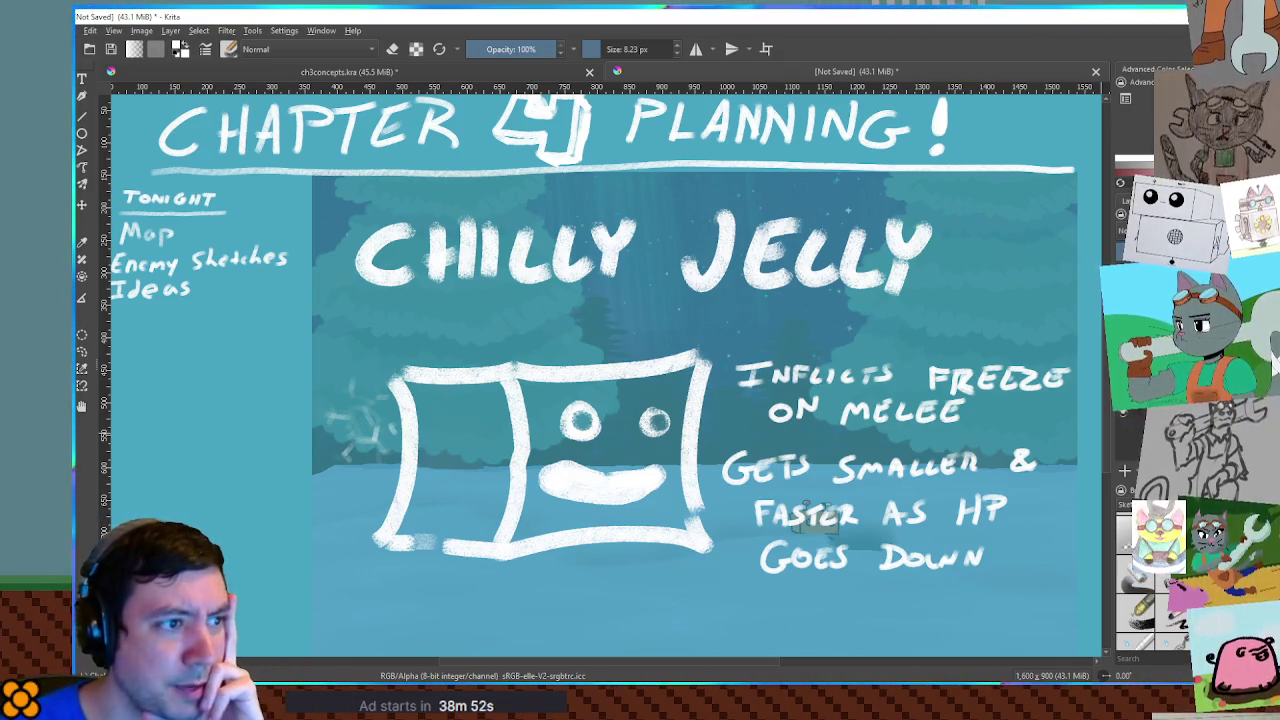
Turn off the Chilly Jelly layer's visibility in the Layers docker
{"action": "mouse_move", "coordinate": [1125, 320]}
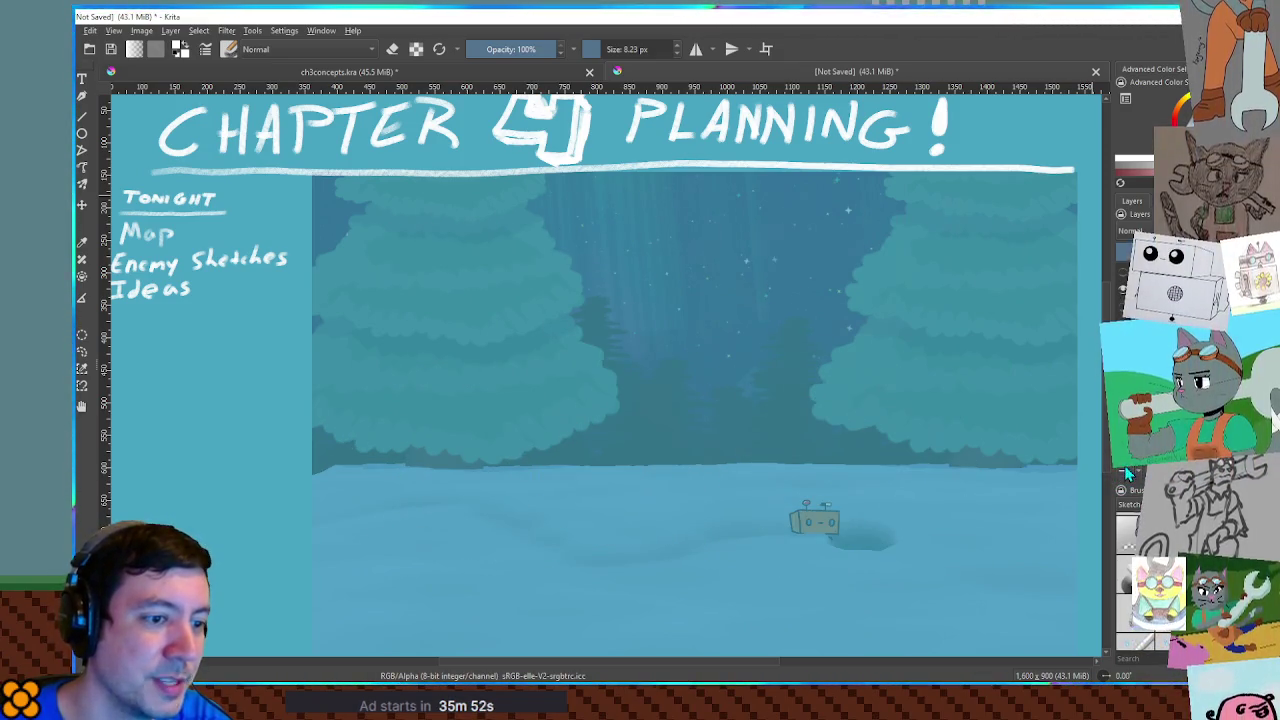
Draw a test stroke mid-canvas and undo it with Ctrl+Z
{"action": "left_click_drag", "start_coordinate": [695, 313], "coordinate": [752, 431]}
{"action": "key", "text": "ctrl+z"}
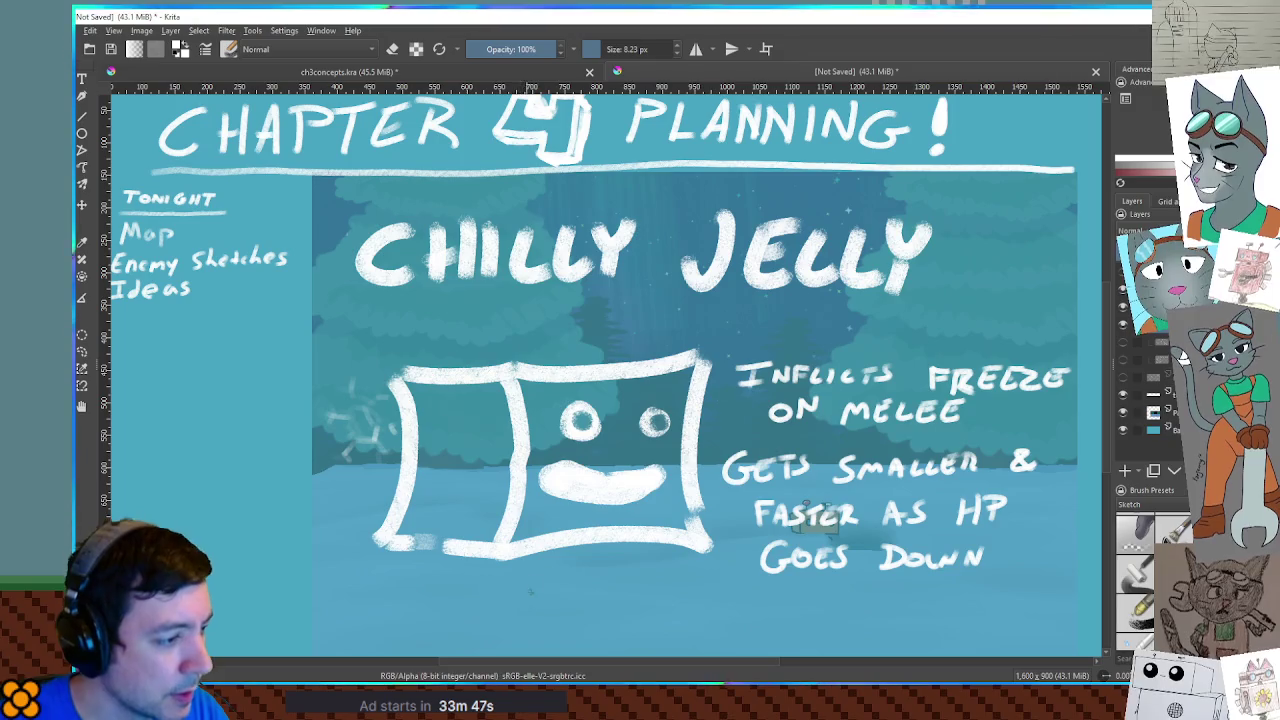
Write '*Also need a fire variant' below the jelly sketch, then minimize Krita
{"action": "mouse_move", "coordinate": [504, 594]}
{"action": "left_mouse_down"}
{"action": "mouse_move", "coordinate": [520, 586]}
{"action": "mouse_move", "coordinate": [554, 602]}
{"action": "left_mouse_up"}
{"action": "left_click_drag", "start_coordinate": [575, 592], "coordinate": [639, 601]}
{"action": "left_click_drag", "start_coordinate": [642, 597], "coordinate": [746, 597]}
{"action": "left_click_drag", "start_coordinate": [754, 595], "coordinate": [772, 597]}
{"action": "left_click_drag", "start_coordinate": [777, 599], "coordinate": [837, 596]}
{"action": "left_click_drag", "start_coordinate": [852, 597], "coordinate": [909, 604]}
{"action": "left_click_drag", "start_coordinate": [918, 589], "coordinate": [918, 605]}
{"action": "left_click_drag", "start_coordinate": [911, 596], "coordinate": [935, 597]}
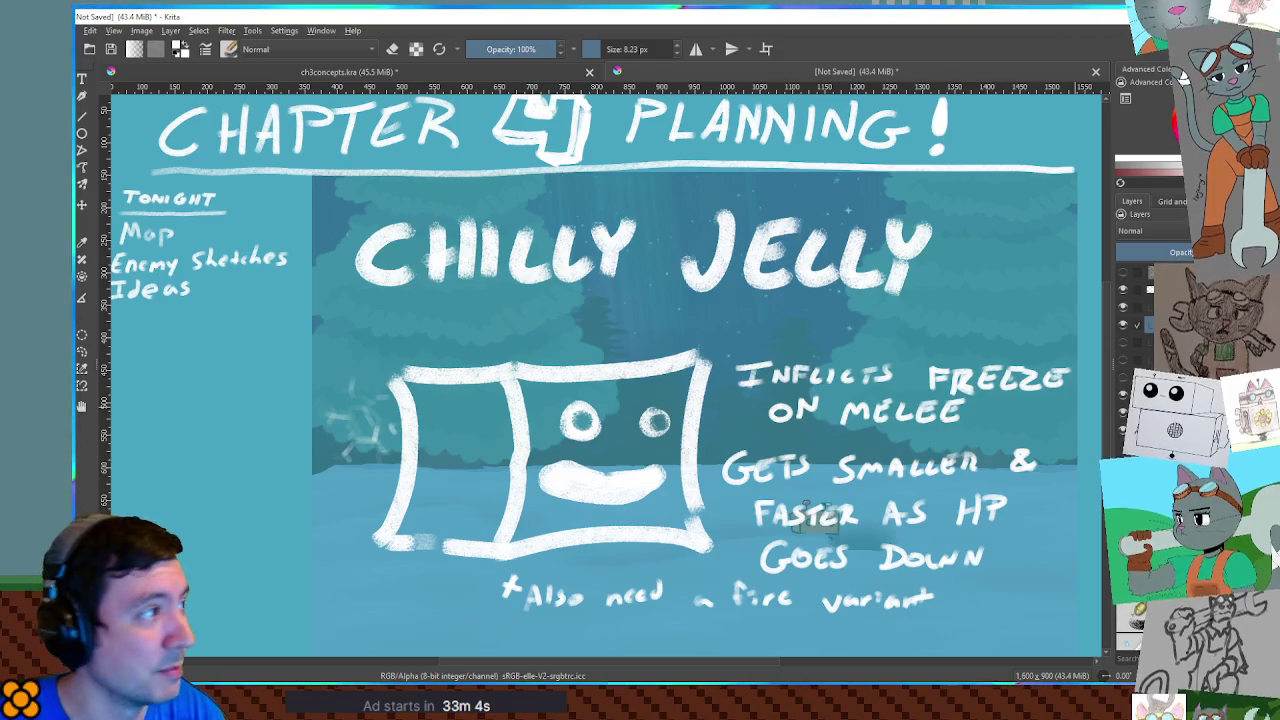
{"action": "left_click", "coordinate": [1045, 17]}
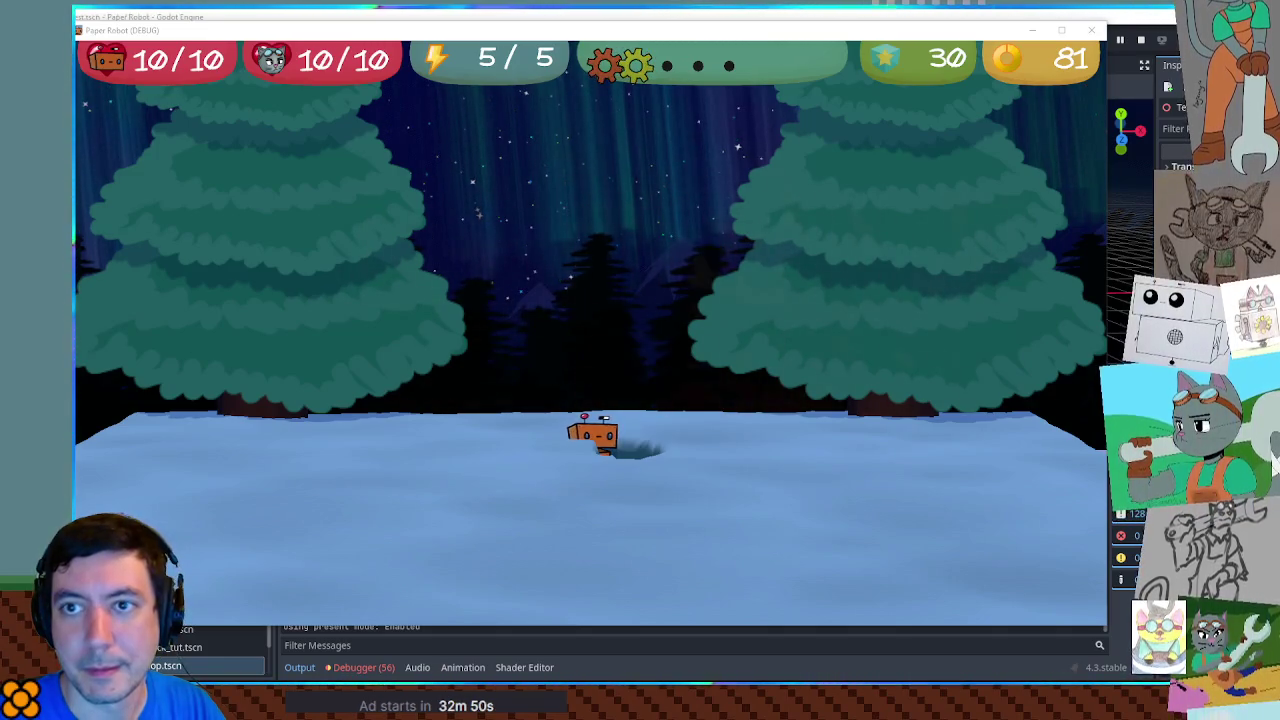
Back in Krita, delete the Chilly Jelly sketch content, then return to the game
{"action": "key", "text": "alt+Tab"}
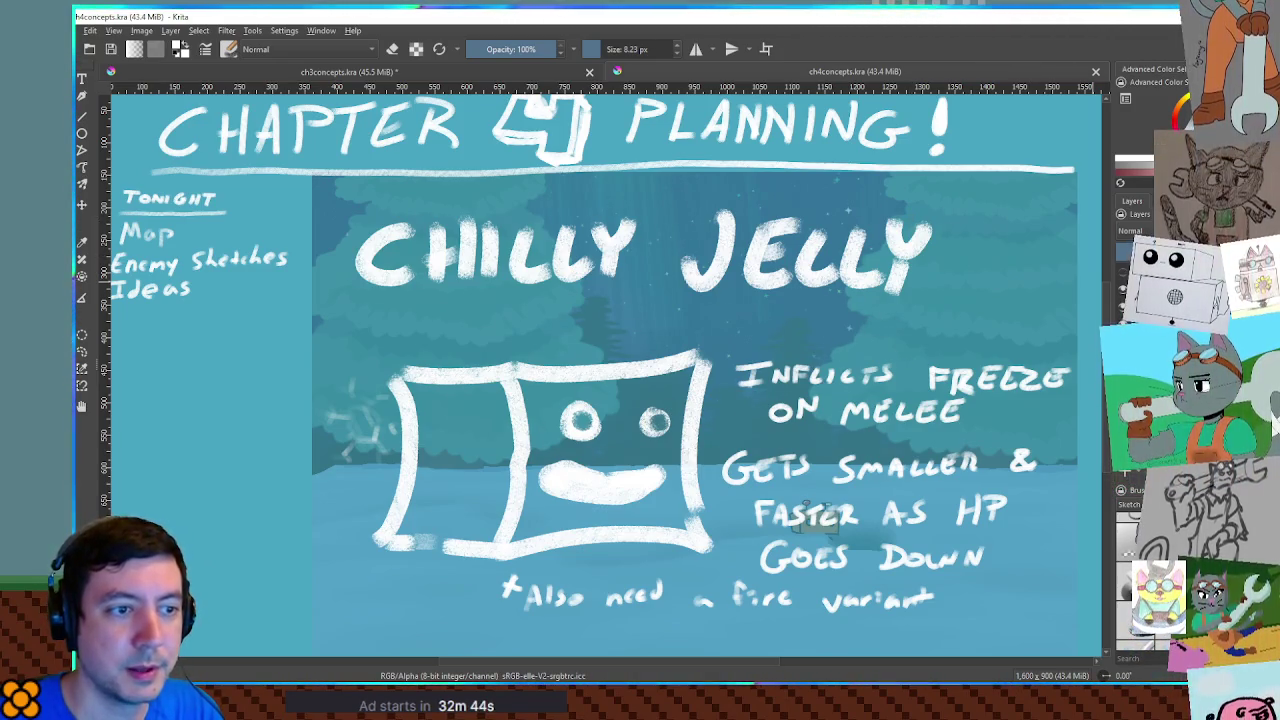
{"action": "key", "text": "Delete"}
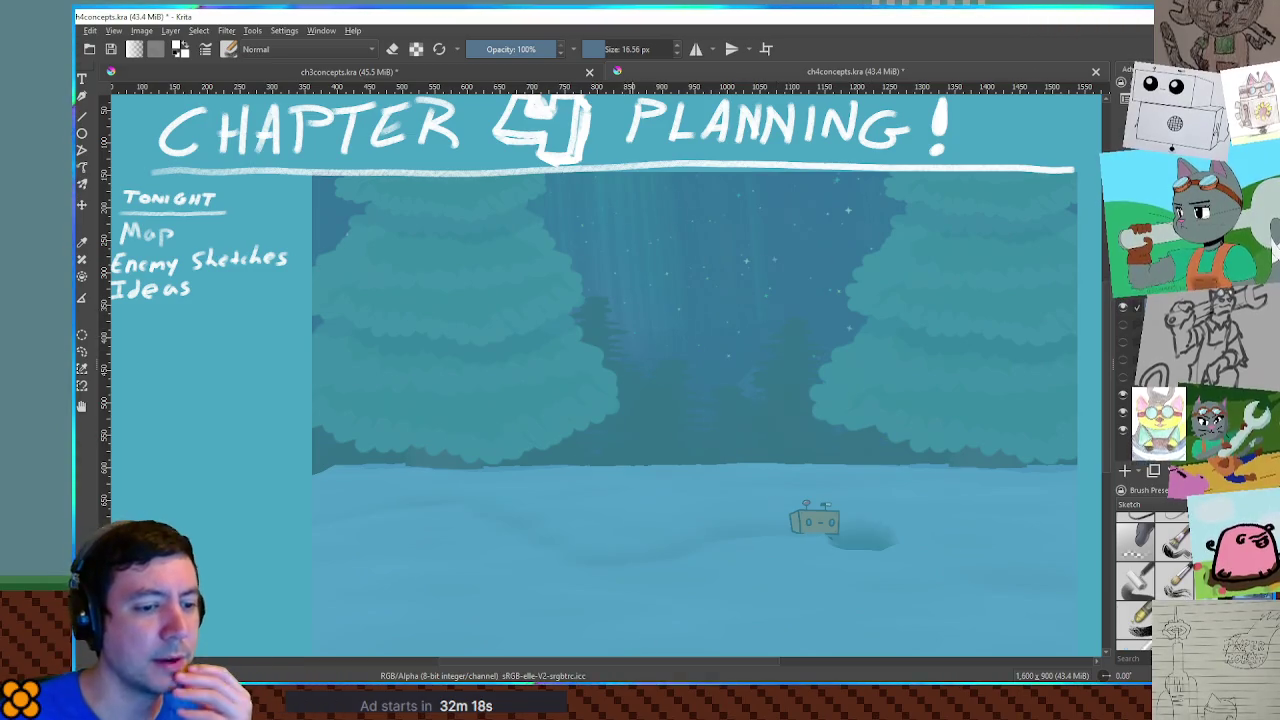
{"action": "key", "text": "alt+Tab"}
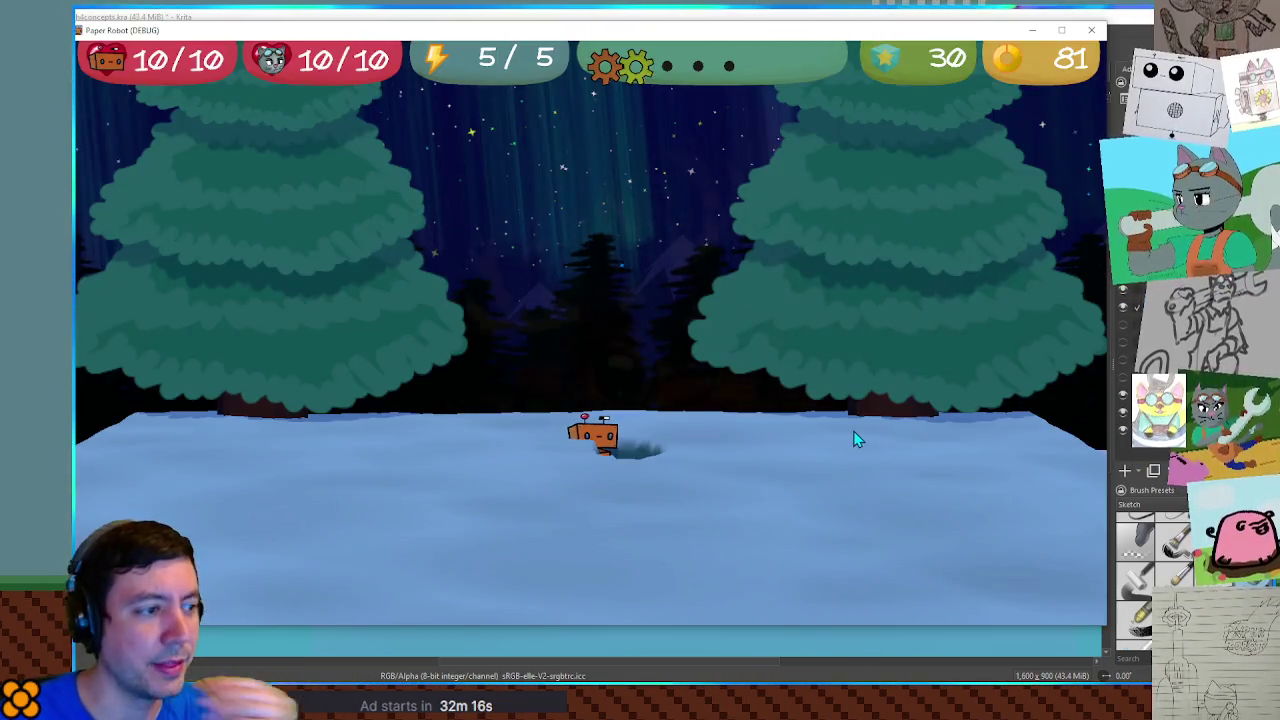
Walk the robot right and left along the snow, then jump onto the ledge
{"action": "key", "text": "Right"}
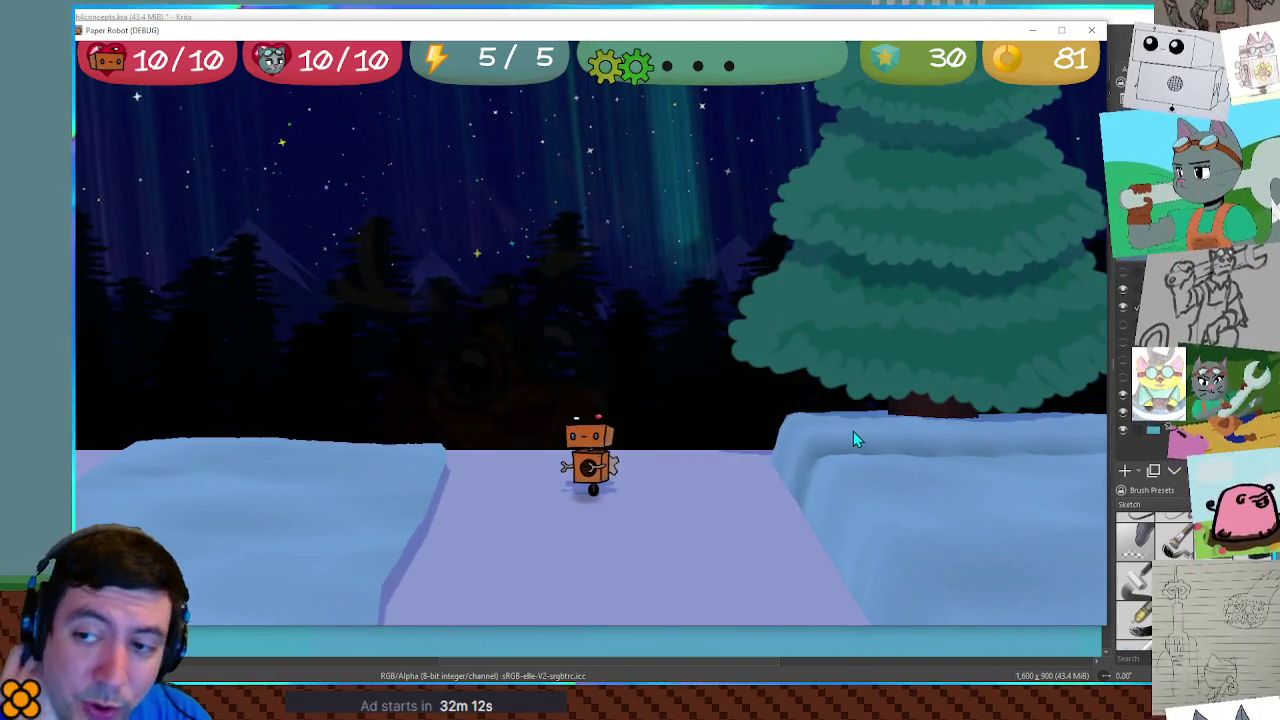
{"action": "key", "text": "Right"}
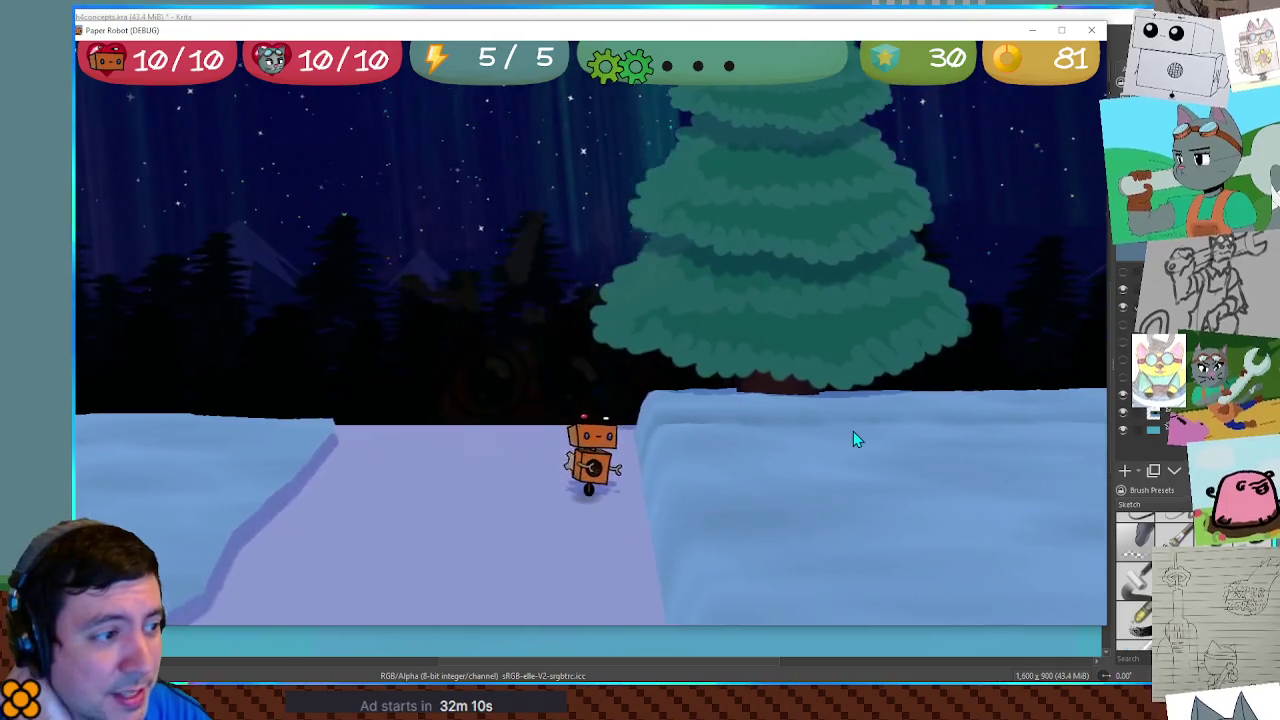
{"action": "key", "text": "Right"}
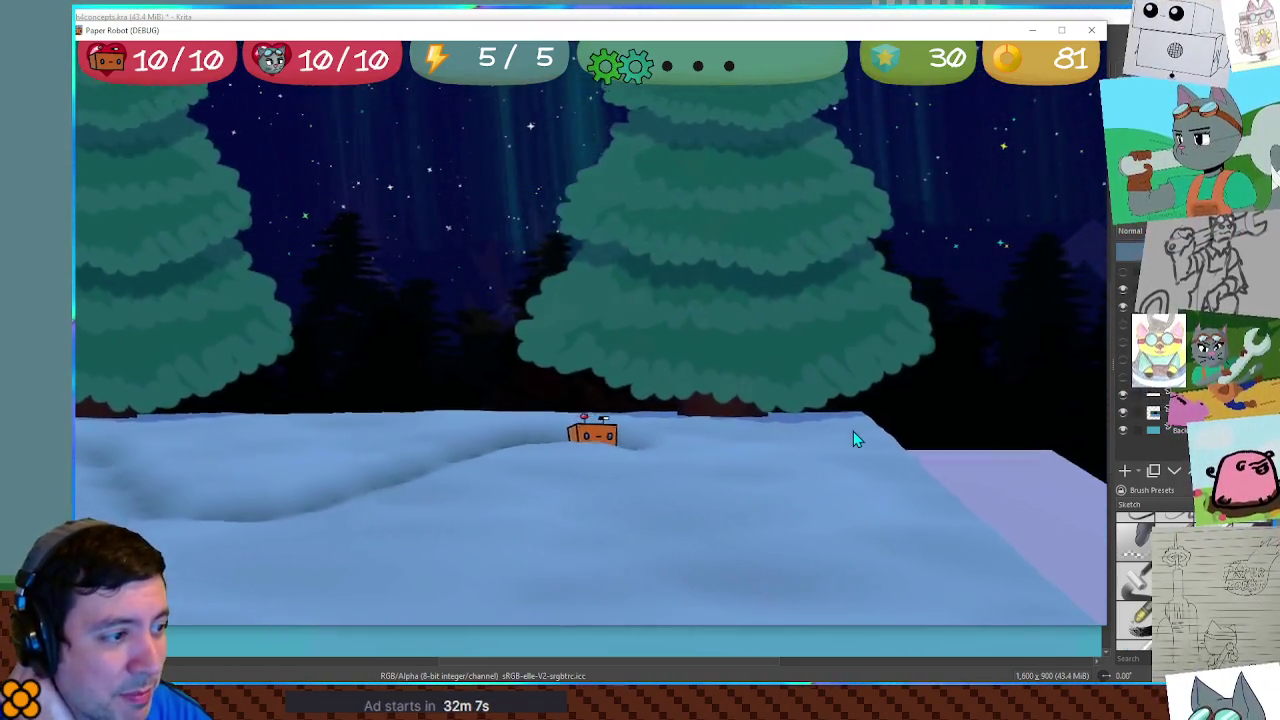
{"action": "key", "text": "Right"}
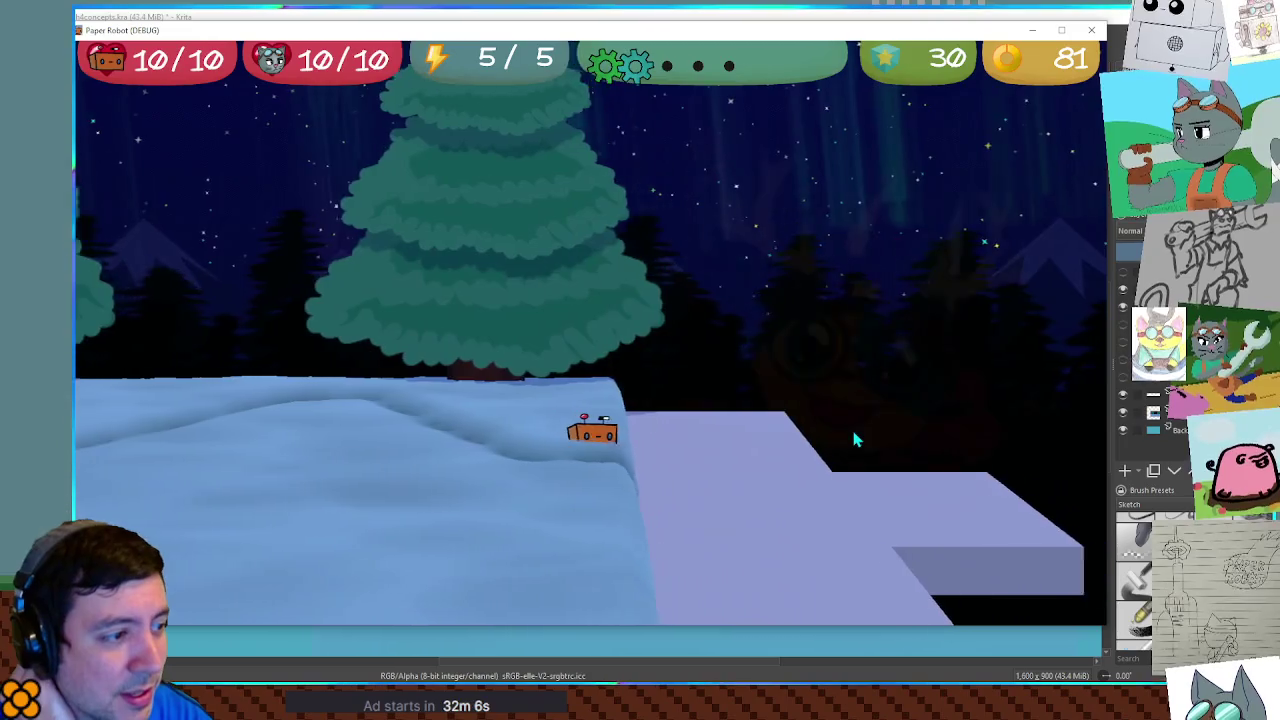
{"action": "key", "text": "Left"}
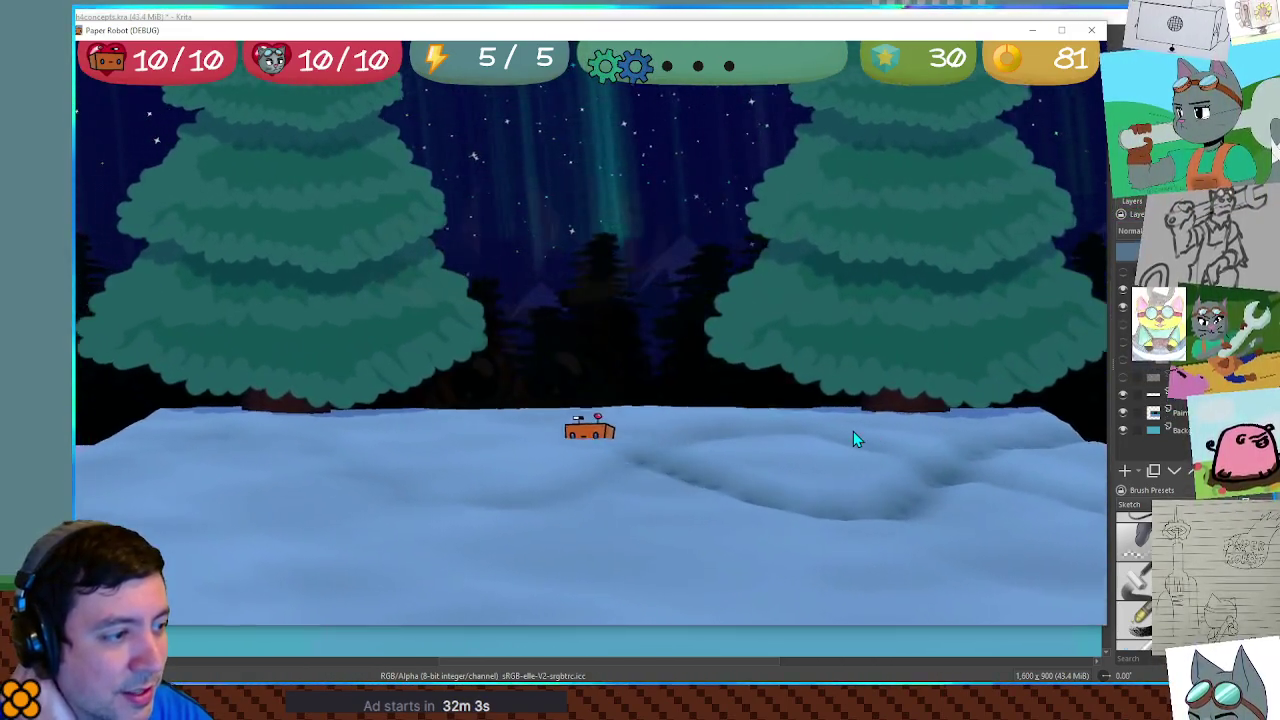
{"action": "key", "text": "Left"}
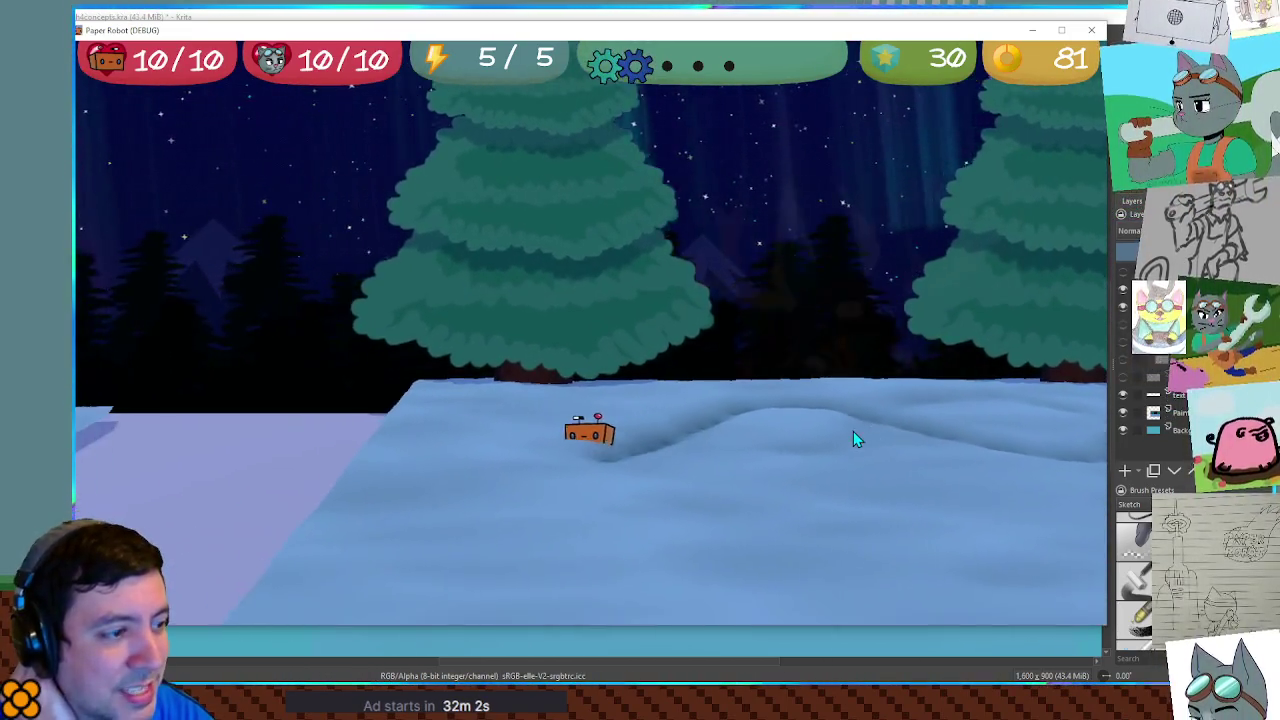
{"action": "key", "text": "Right"}
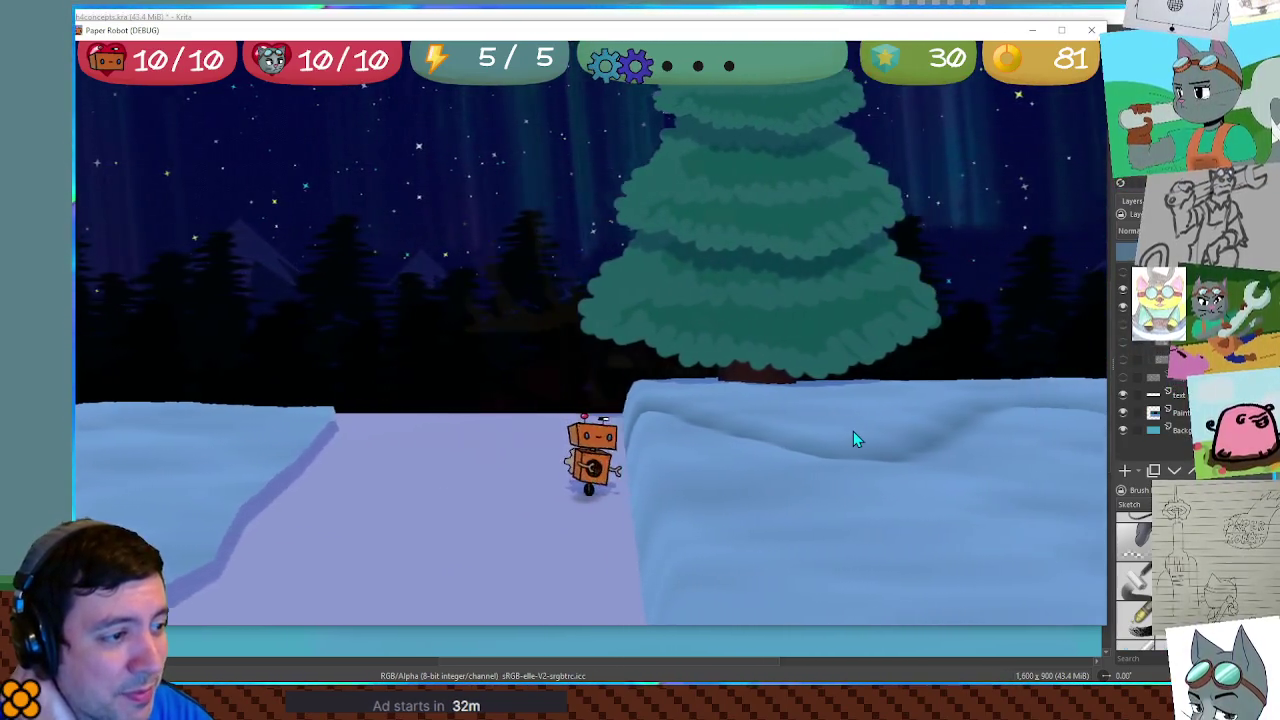
{"action": "key", "text": "space"}
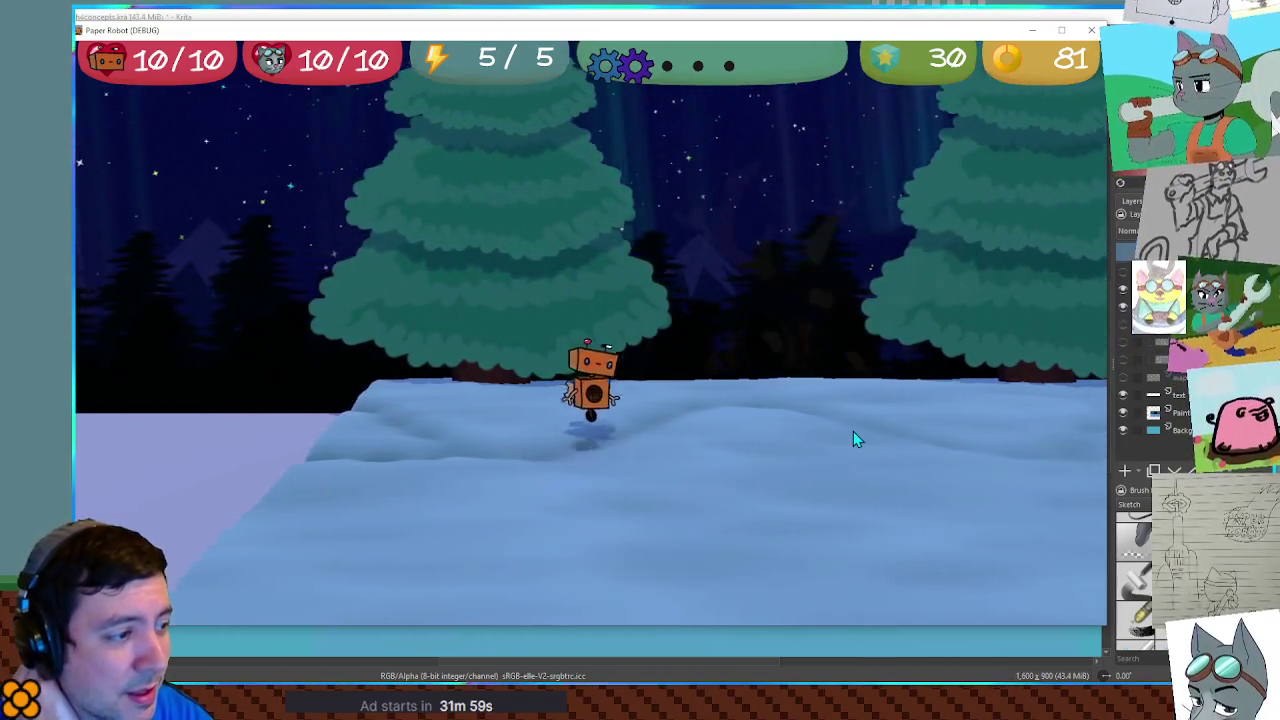
Dive the robot into the snow, tunnel in loops, then hop out and move left
{"action": "key", "text": "Down"}
{"action": "key", "text": "Left"}
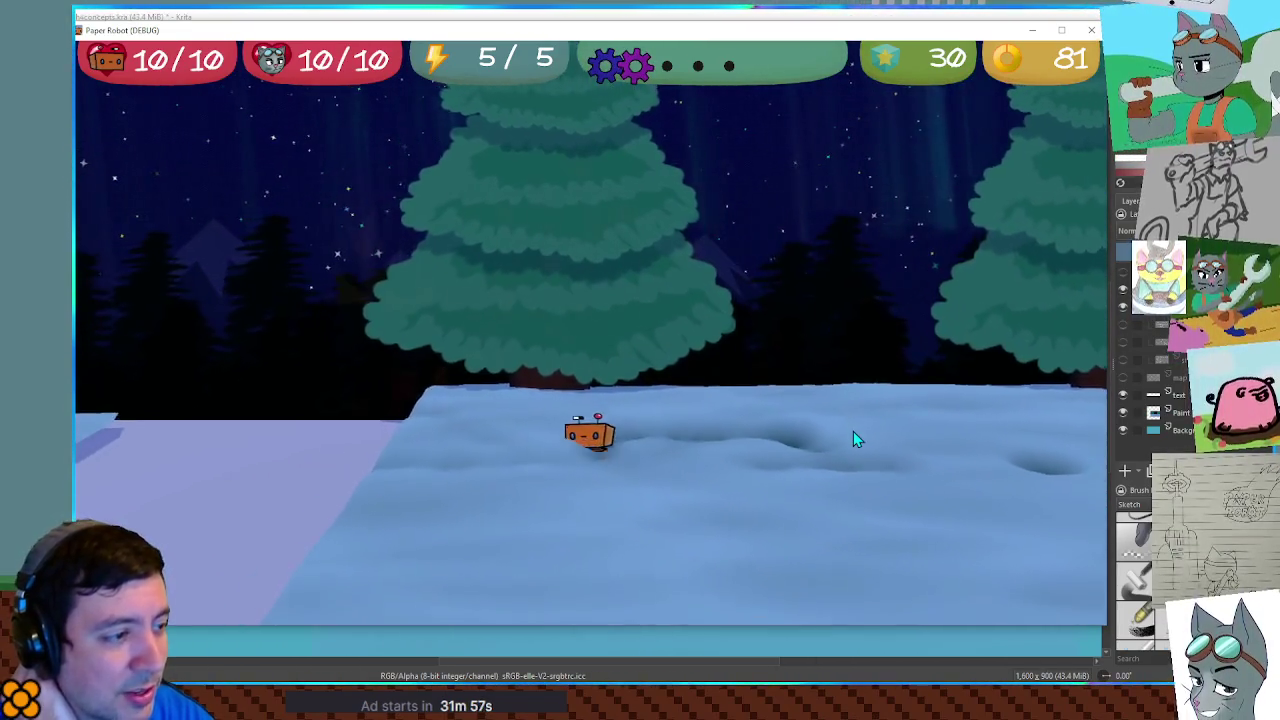
{"action": "key", "text": "Left"}
{"action": "key", "text": "Right"}
{"action": "key", "text": "Right"}
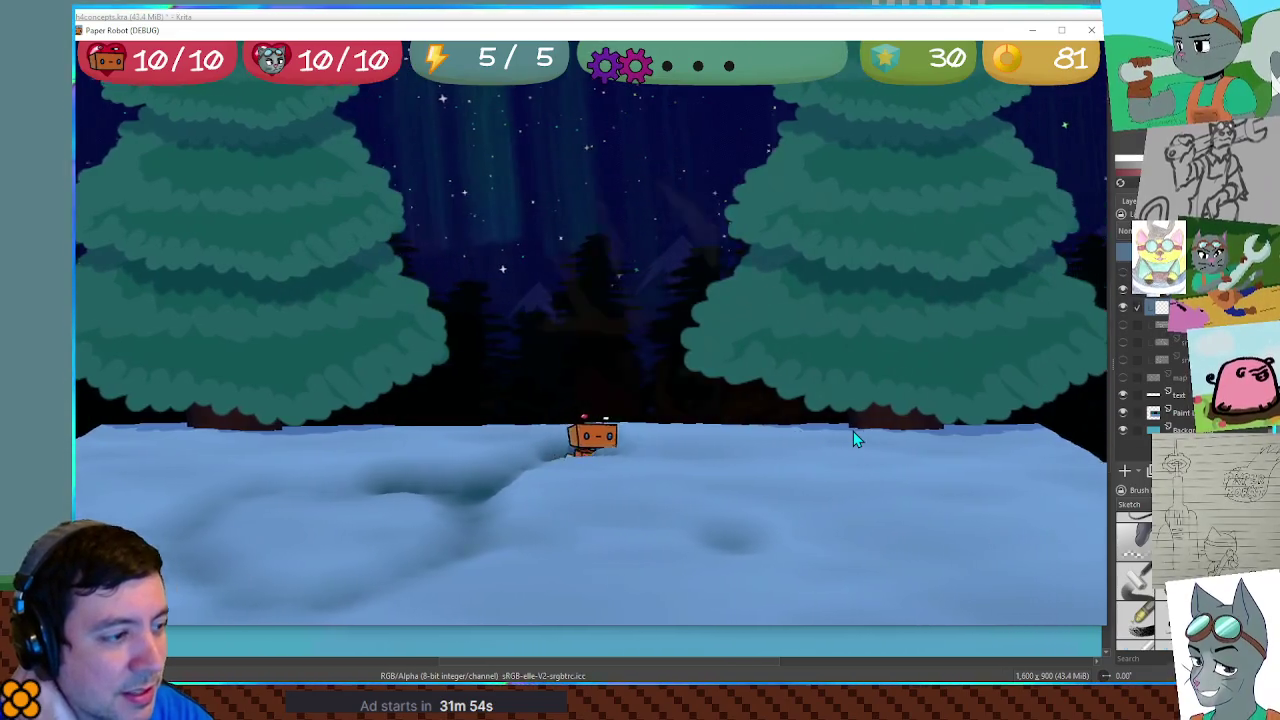
{"action": "key", "text": "Right"}
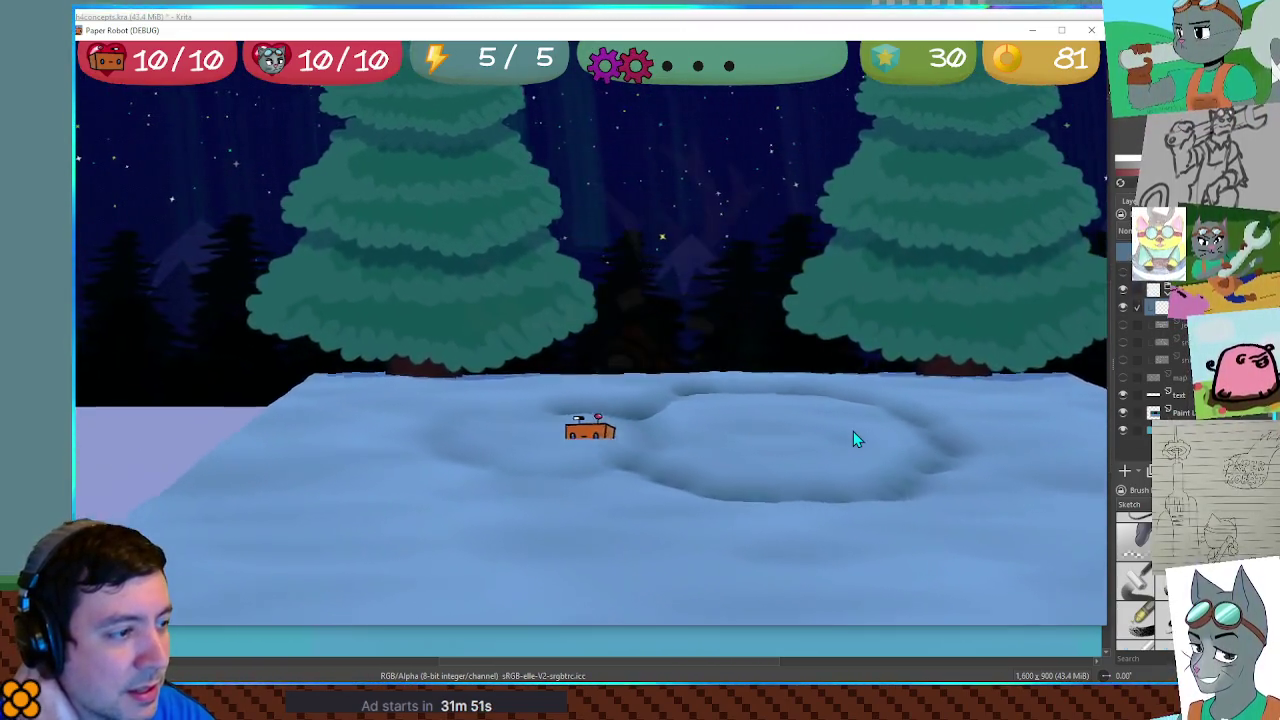
{"action": "key", "text": "Right"}
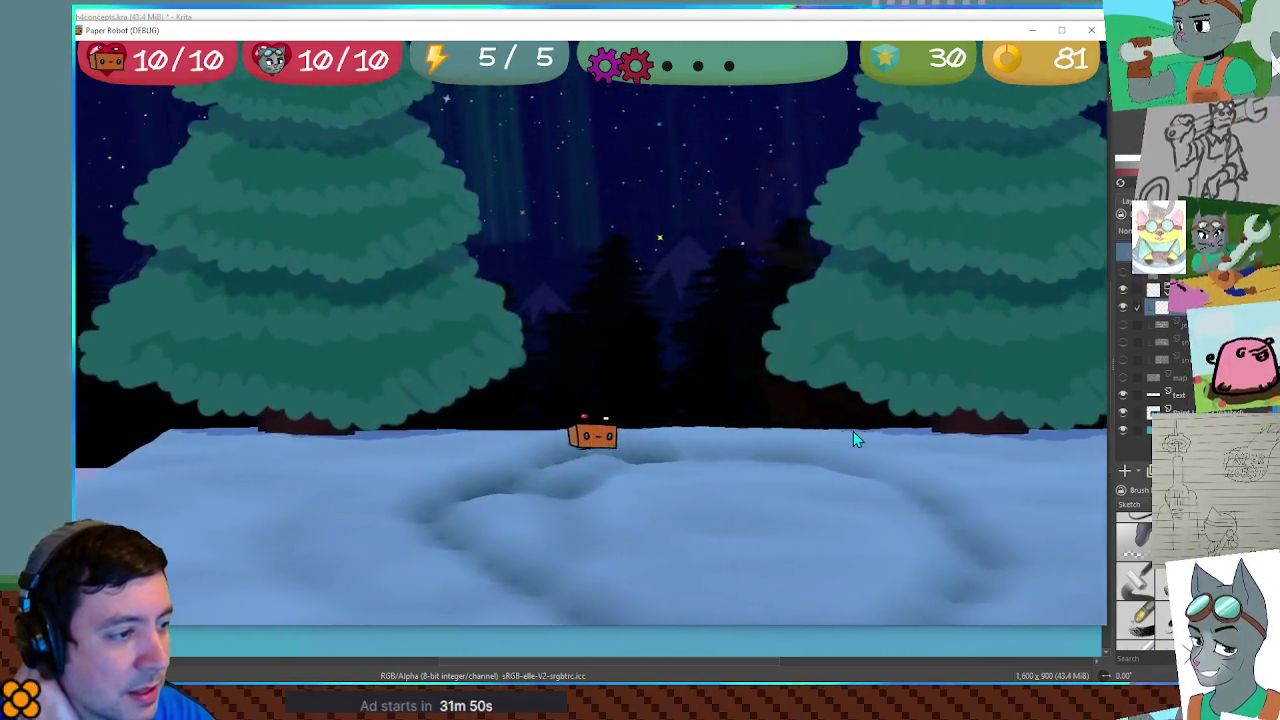
{"action": "key", "text": "space"}
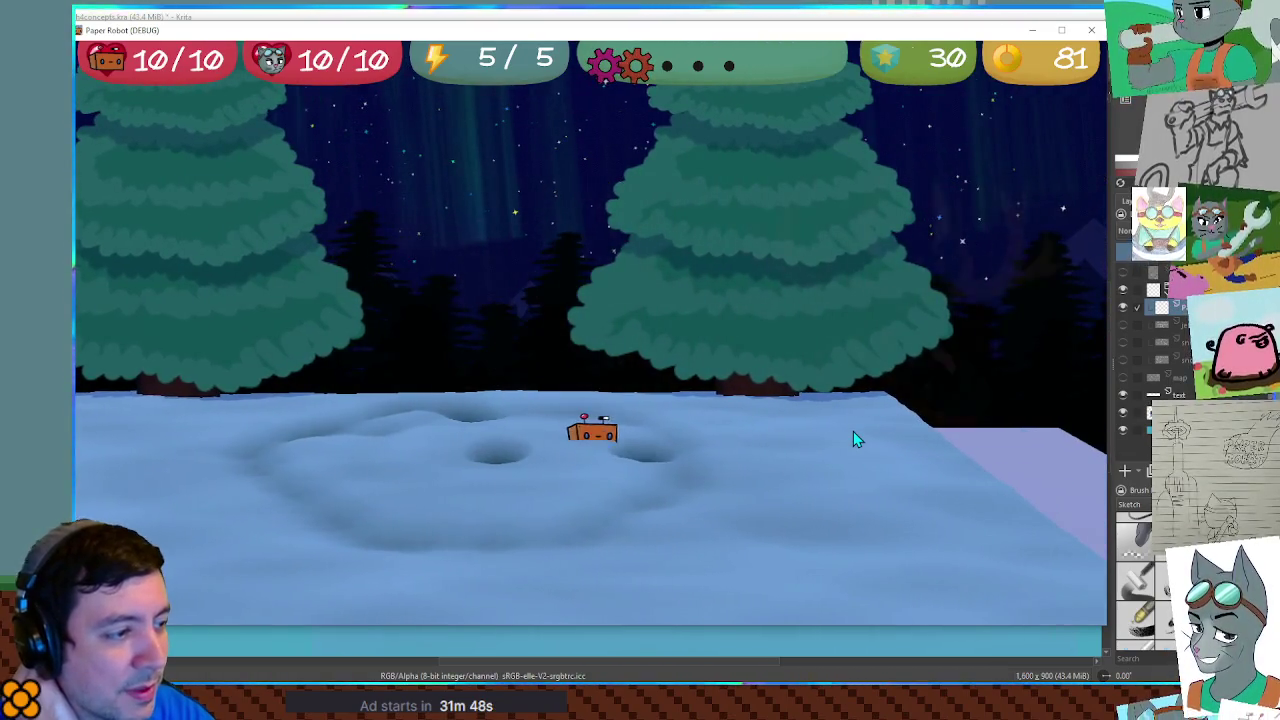
{"action": "key", "text": "Left"}
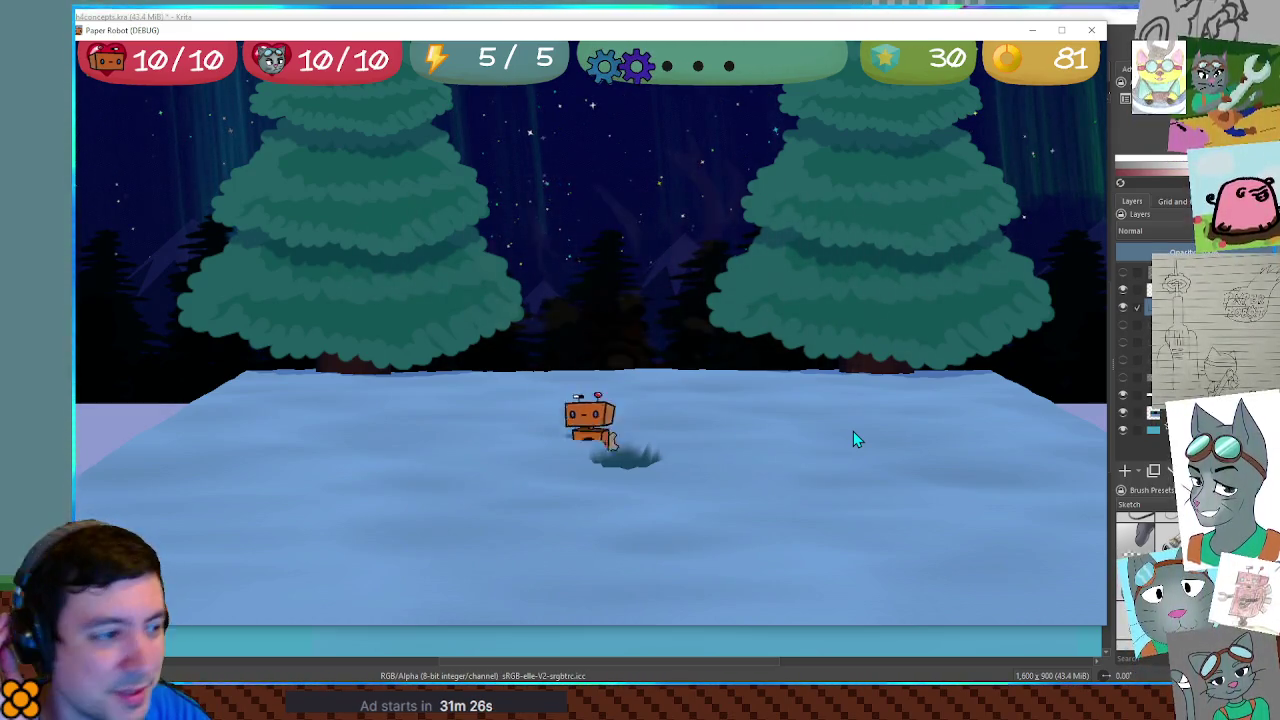
Tunnel the robot through the snow with WASD, hopping out and diving back in
{"action": "key", "text": "a"}
{"action": "key", "text": "d"}
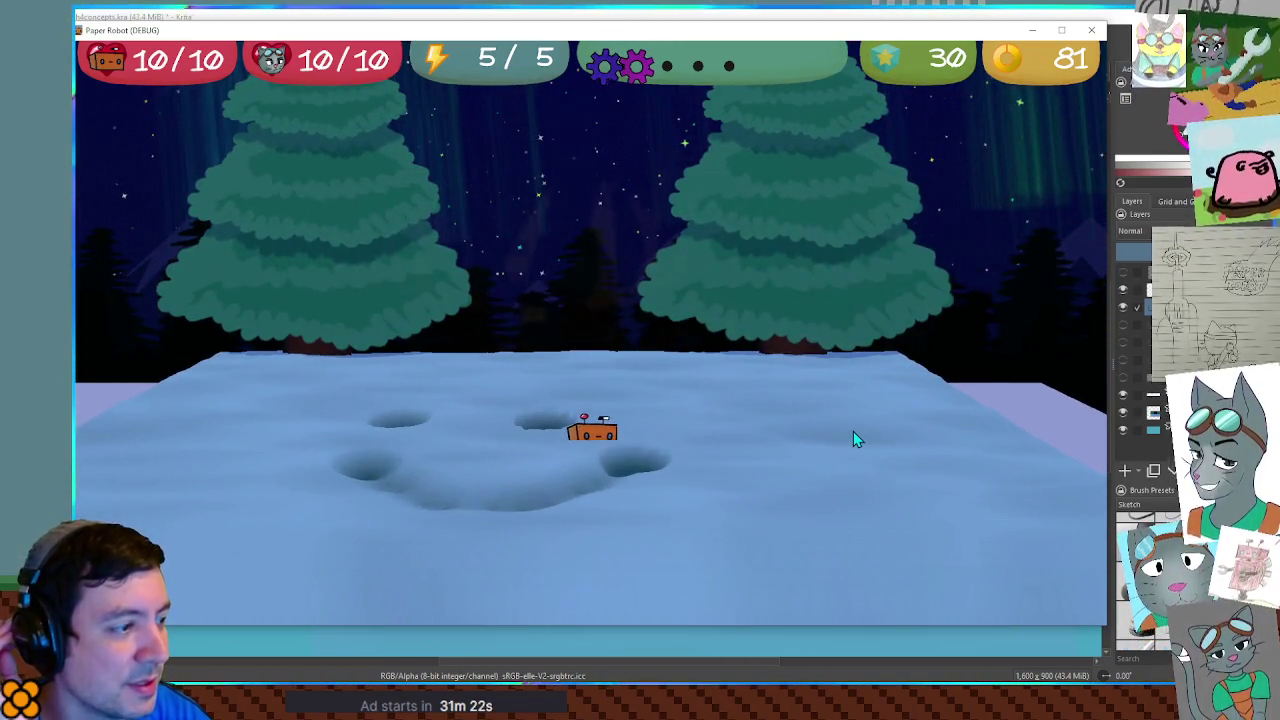
{"action": "key", "text": "space"}
{"action": "key", "text": "a"}
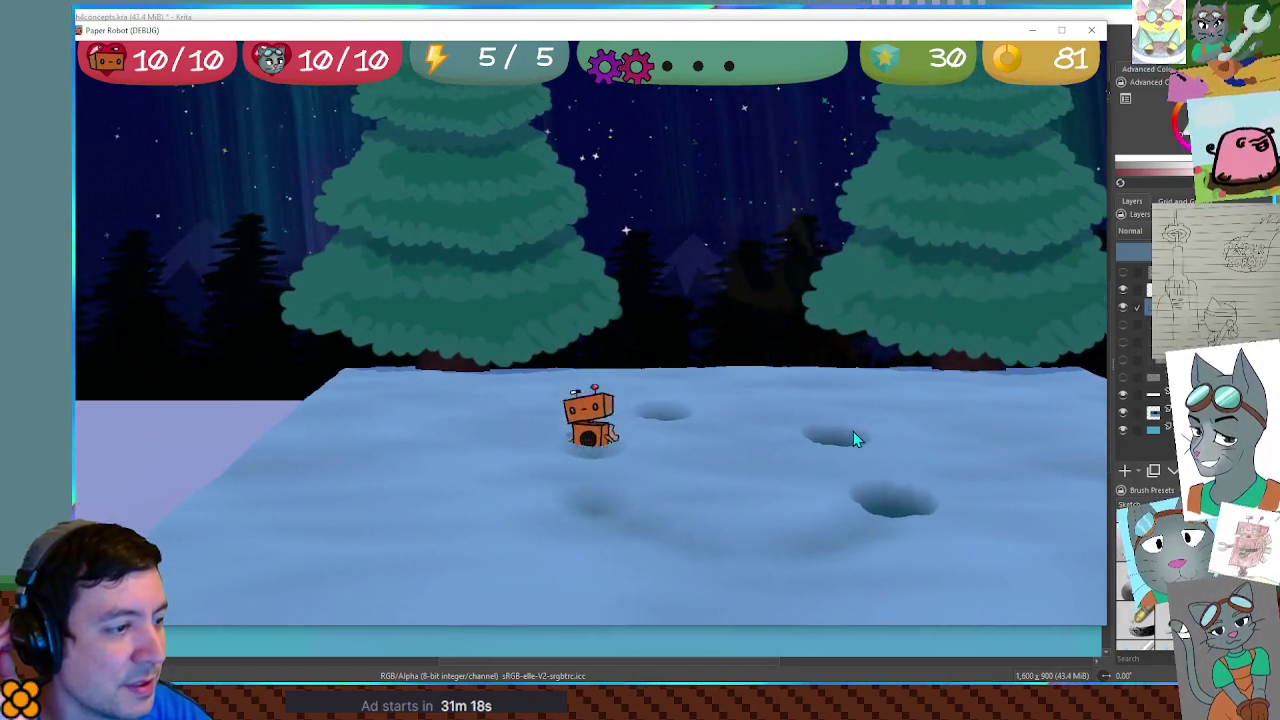
{"action": "key", "text": "s"}
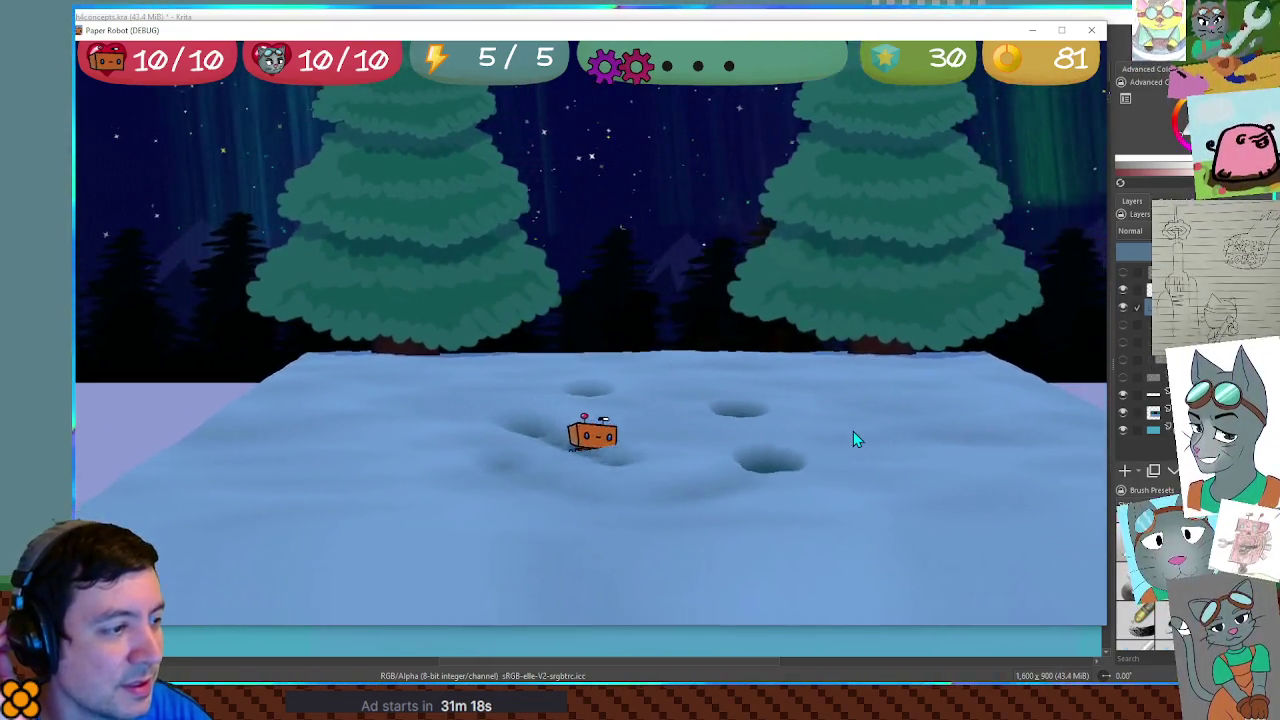
{"action": "key", "text": "d"}
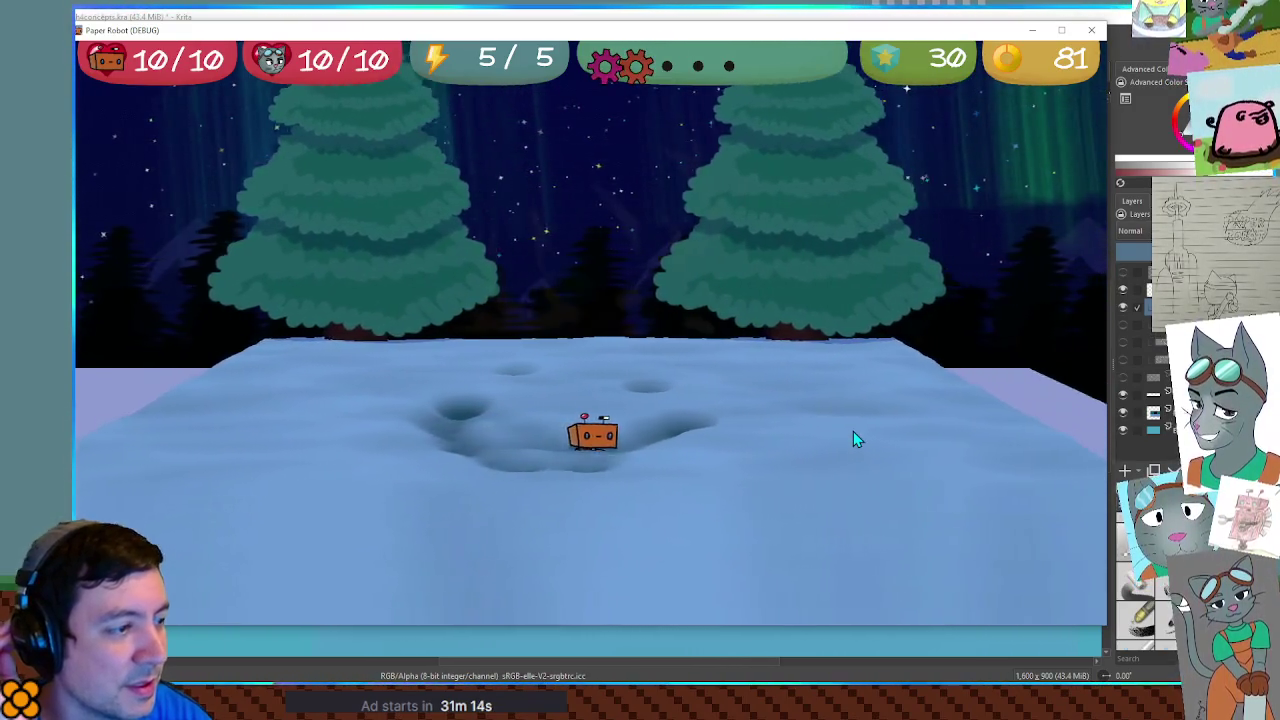
{"action": "key", "text": "w"}
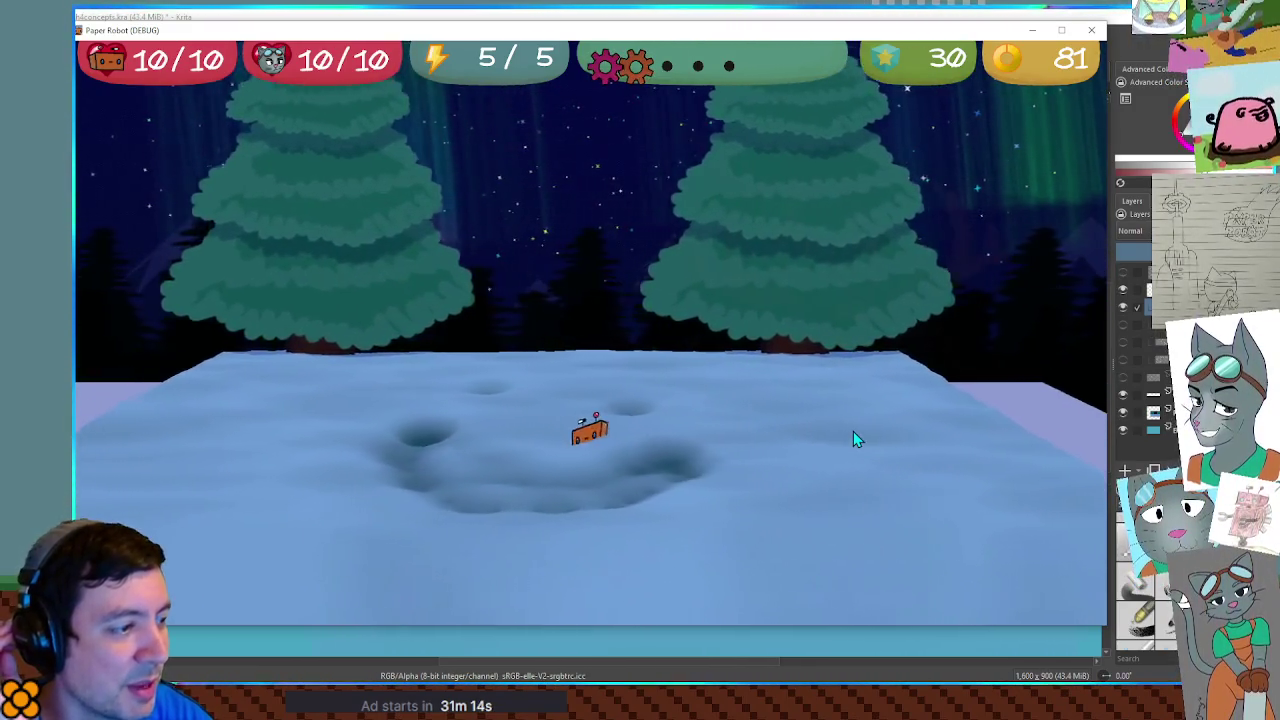
{"action": "key", "text": "space"}
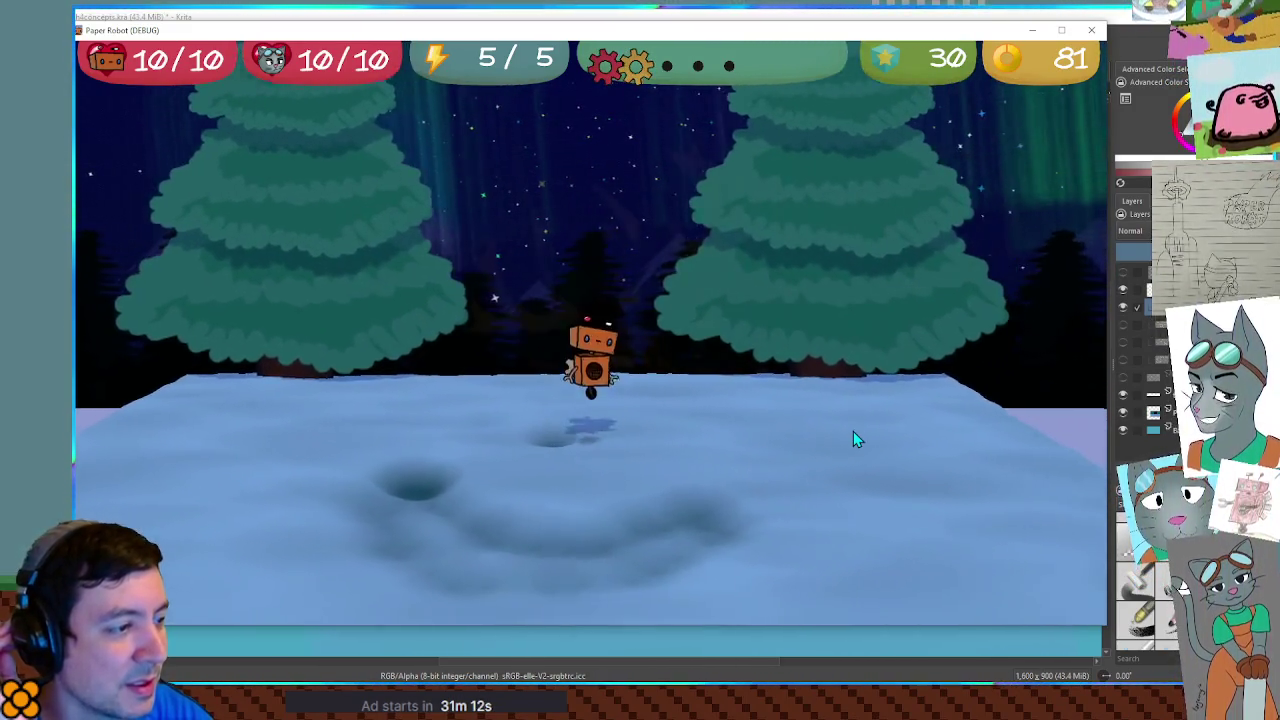
{"action": "key", "text": "w"}
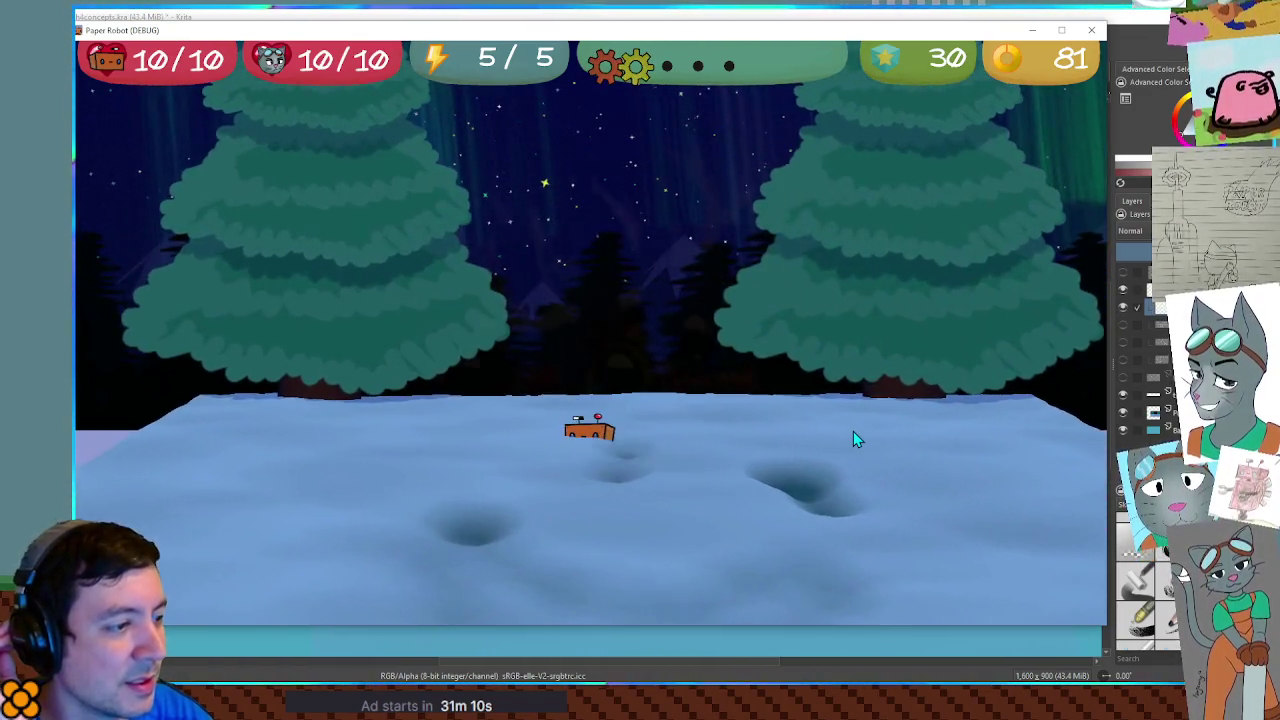
{"action": "key", "text": "w"}
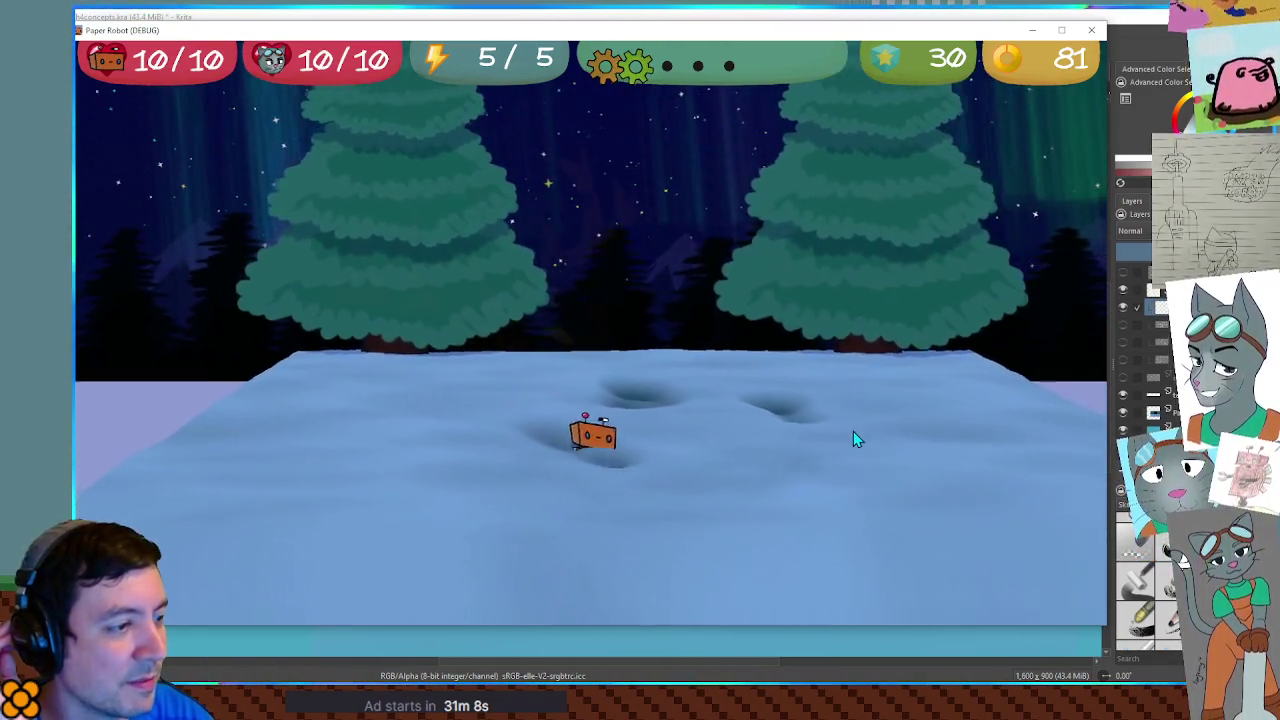
{"action": "key", "text": "w"}
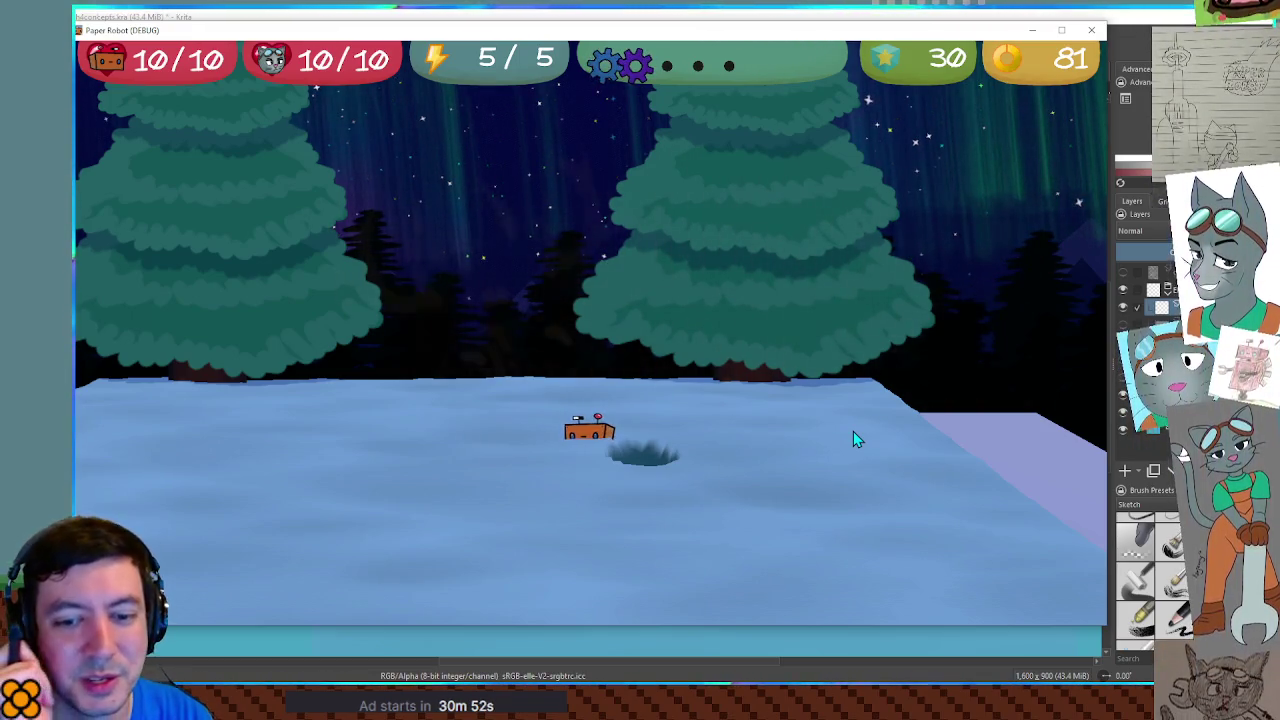
Walk the robot back and forth left and right across the snow field
{"action": "key", "text": "Left"}
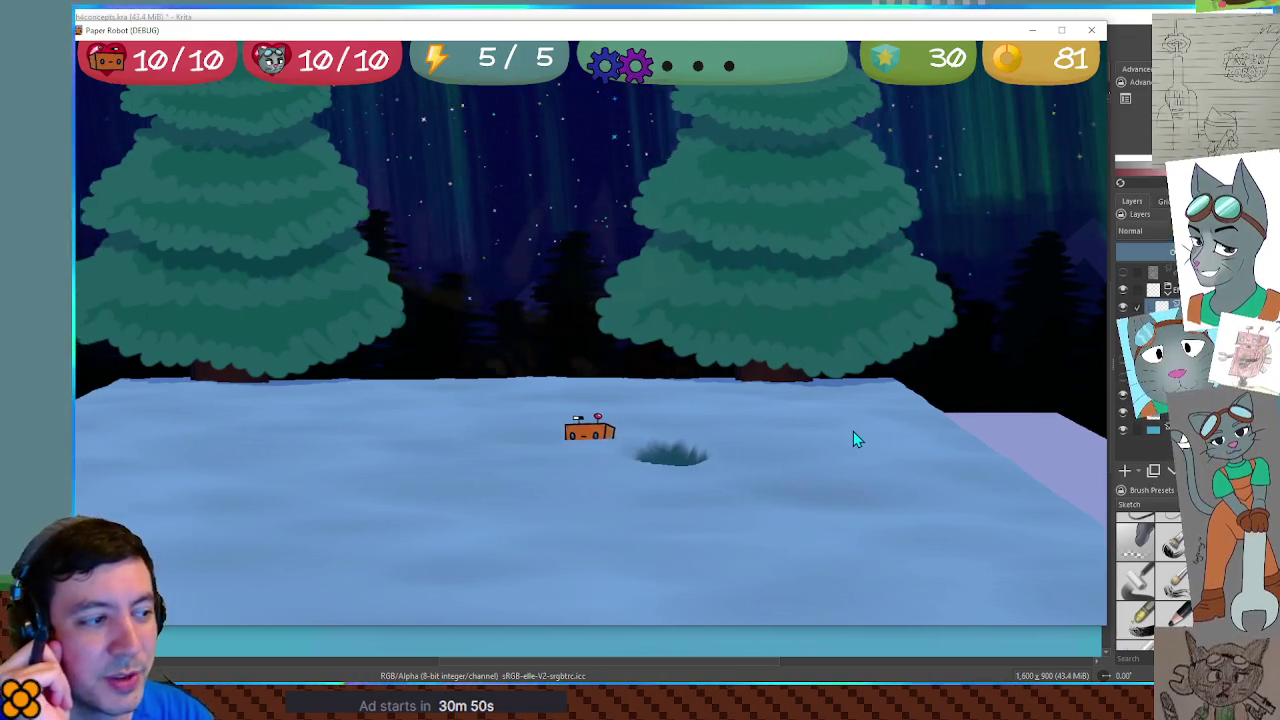
{"action": "key", "text": "Left"}
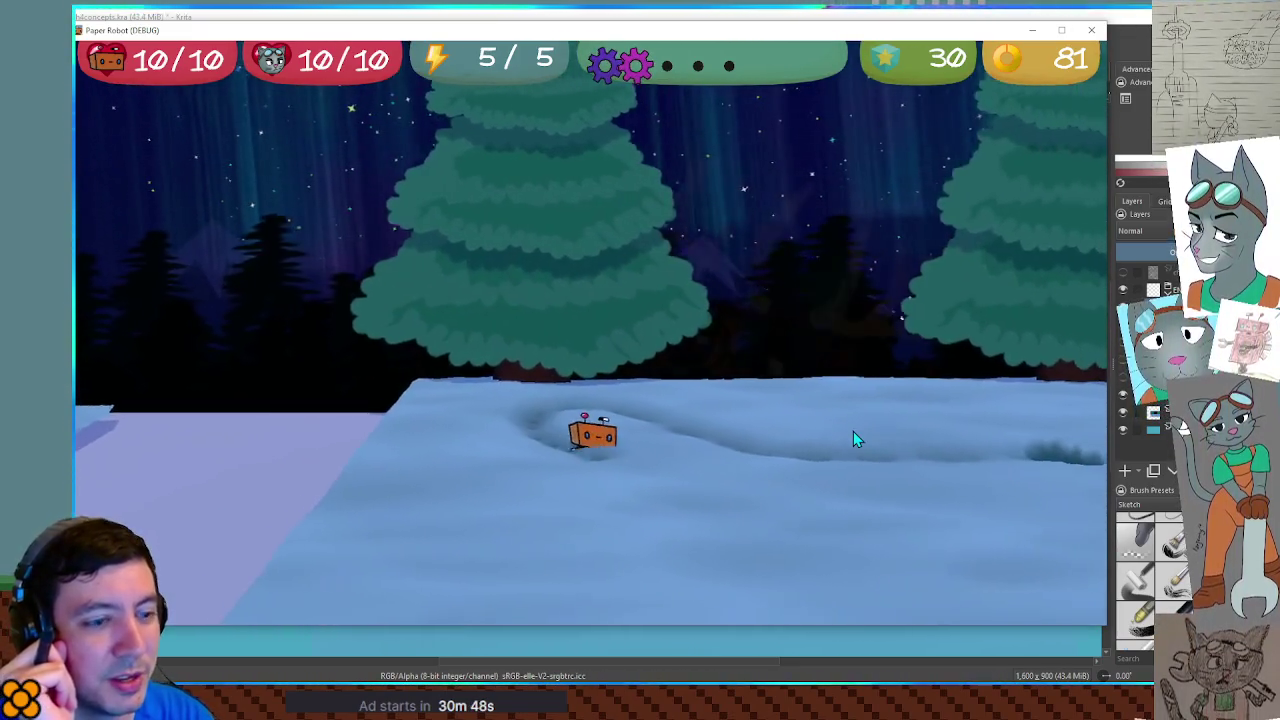
{"action": "key", "text": "Right"}
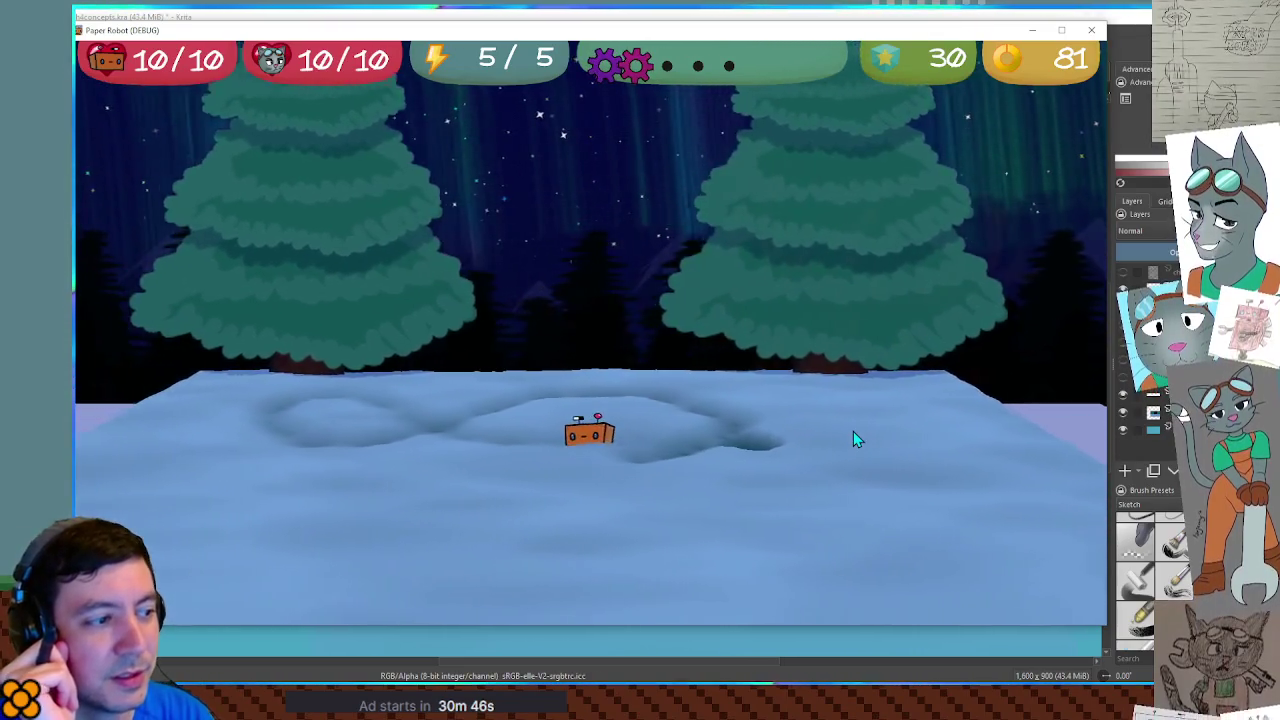
{"action": "key", "text": "Left"}
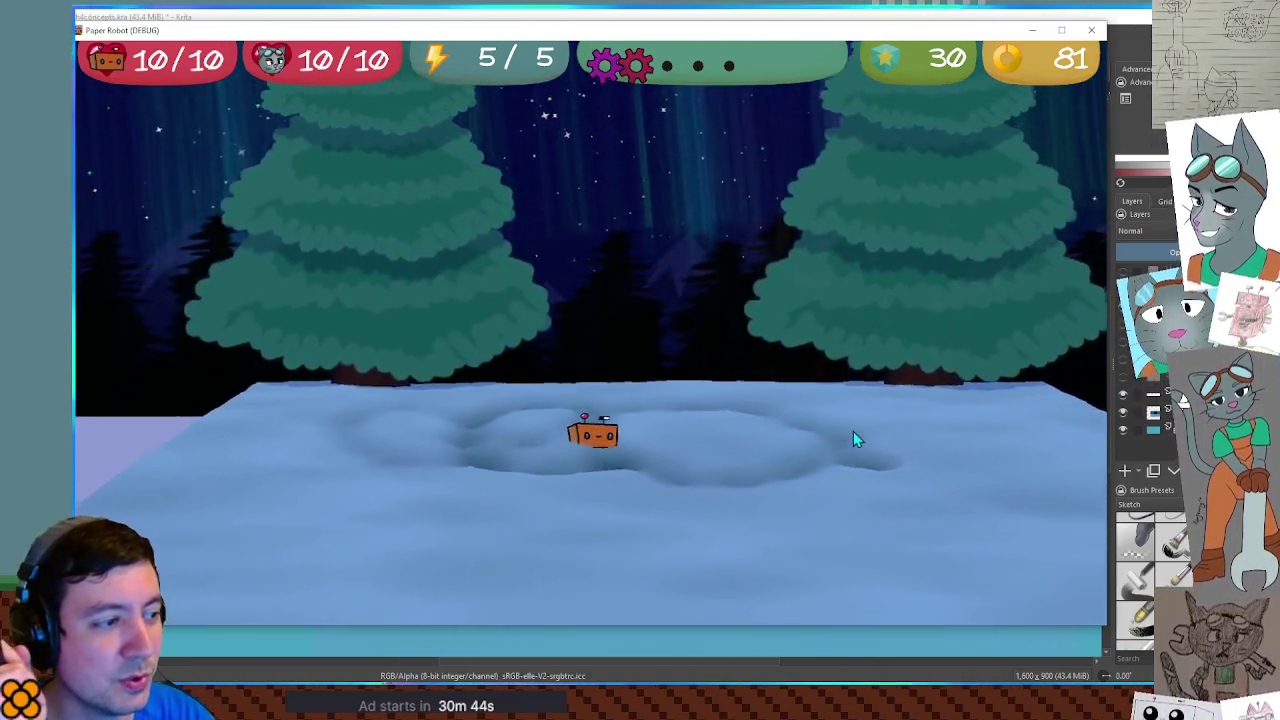
{"action": "key", "text": "Right"}
{"action": "key", "text": "Left"}
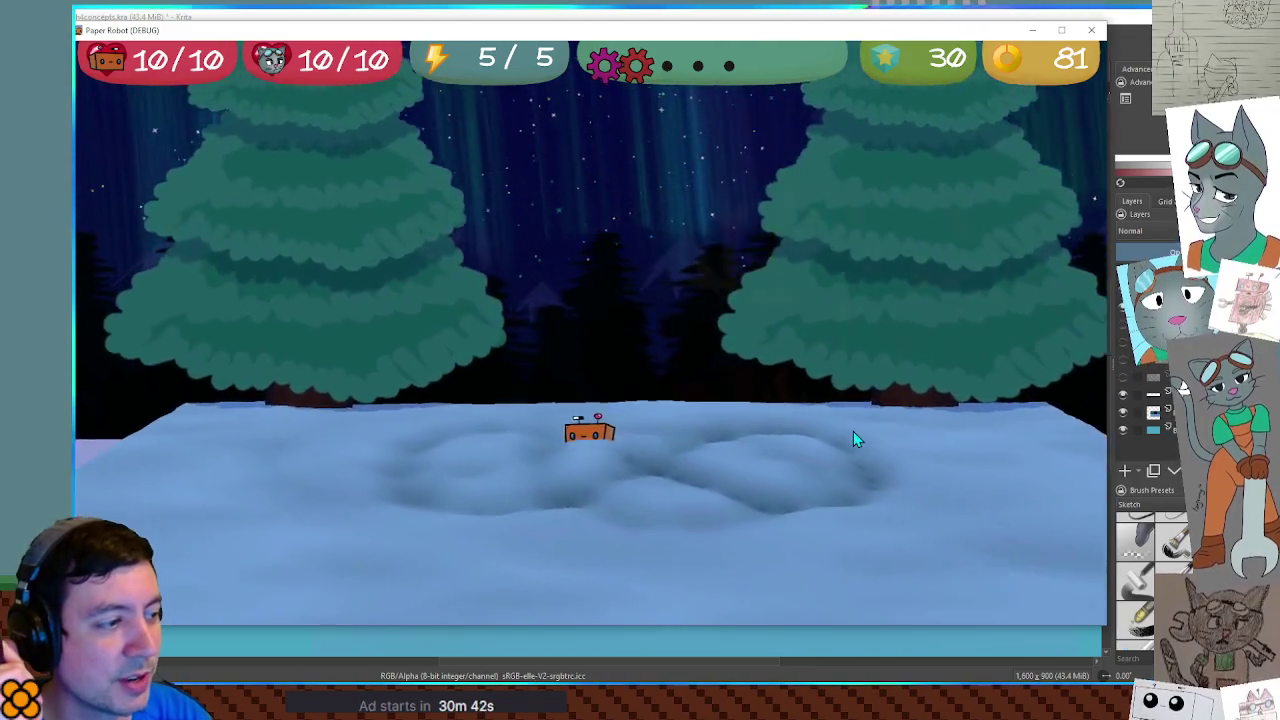
{"action": "key", "text": "Left"}
{"action": "key", "text": "Right"}
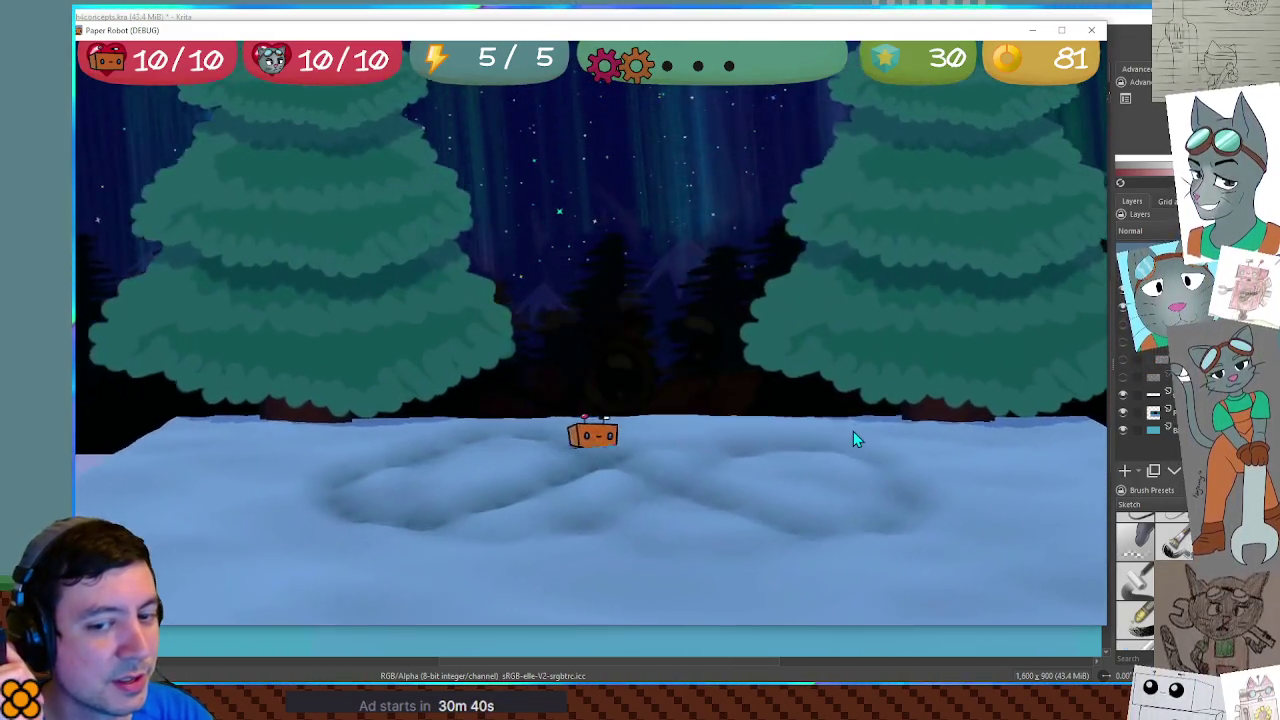
{"action": "key", "text": "Right"}
{"action": "key", "text": "Left"}
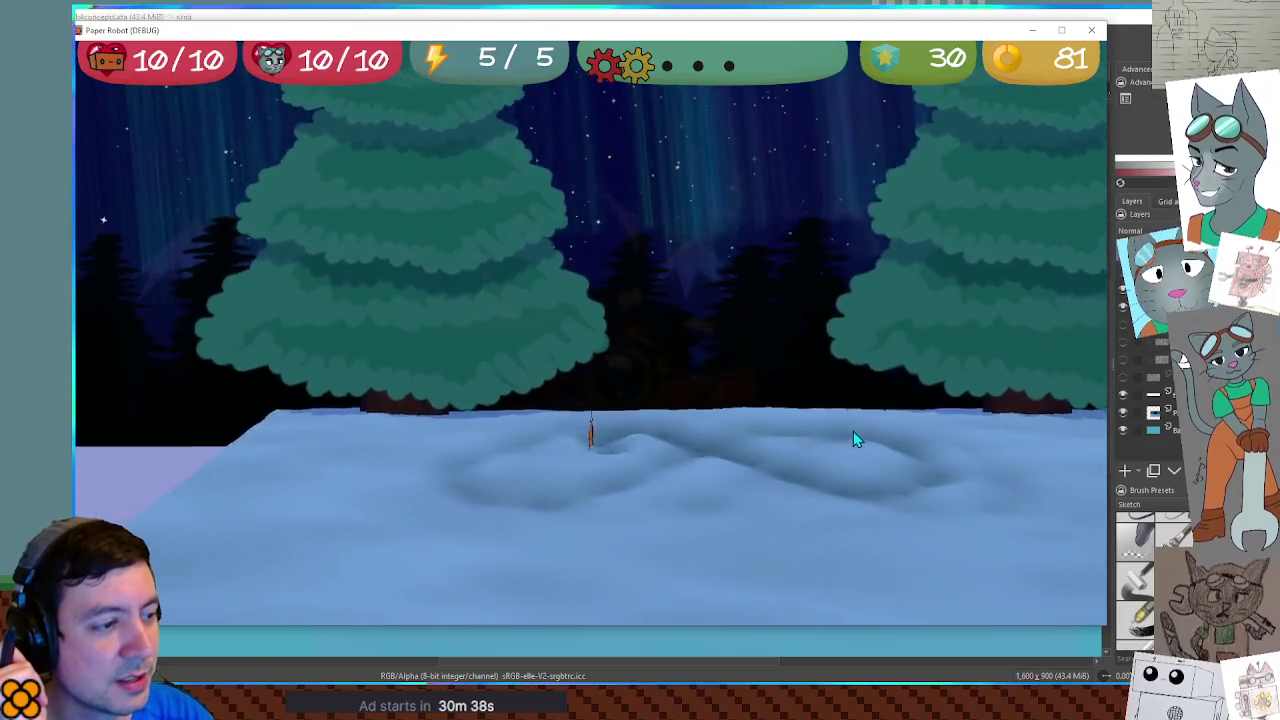
{"action": "key", "text": "Right"}
{"action": "key", "text": "Left"}
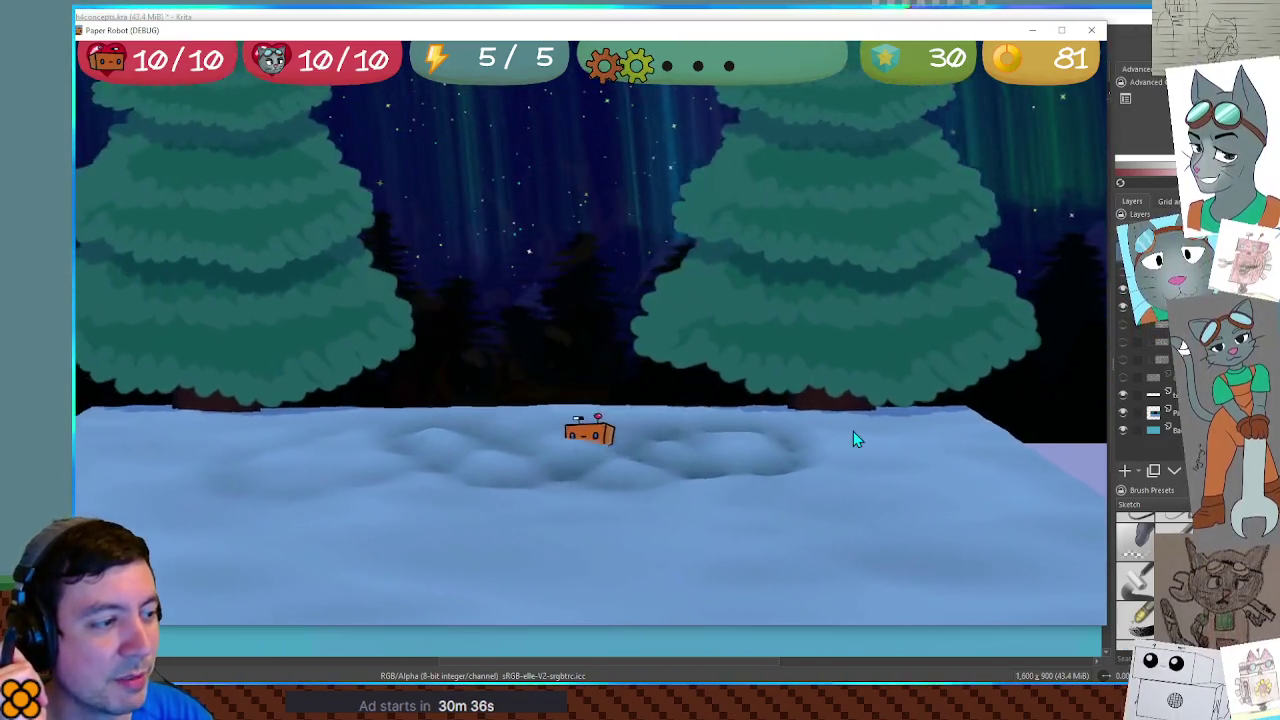
{"action": "key", "text": "Left"}
{"action": "key", "text": "Right"}
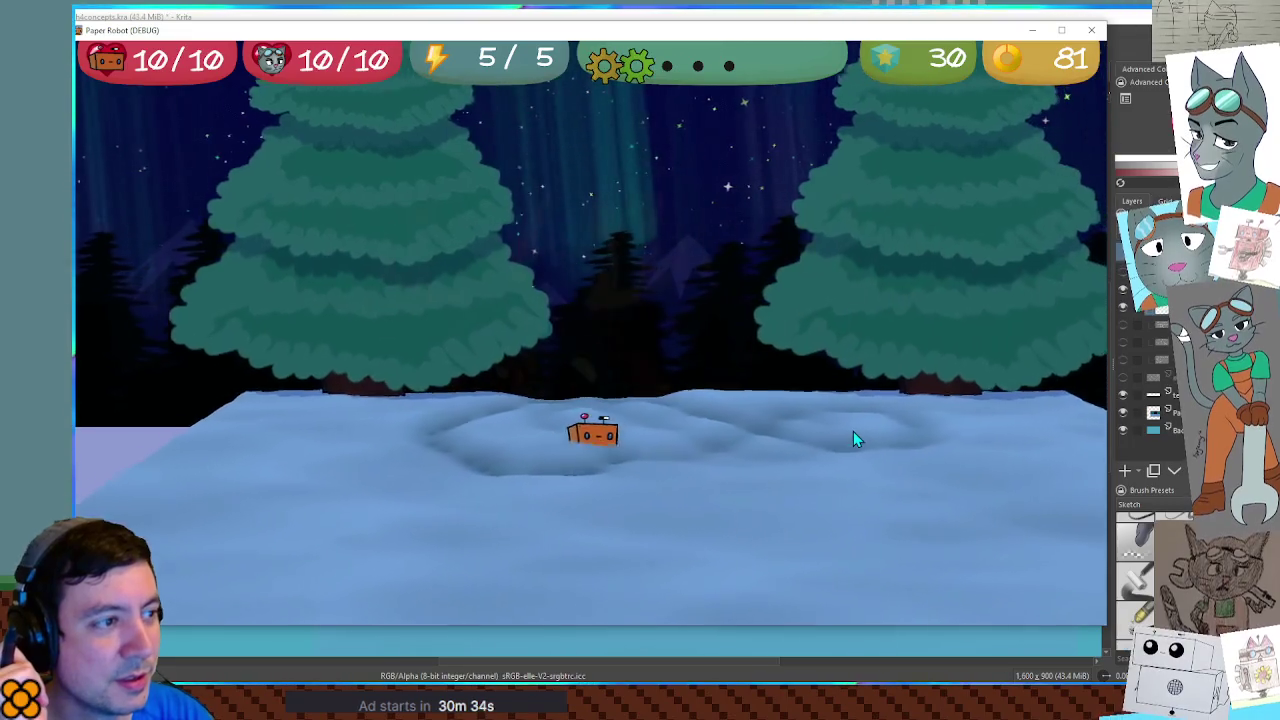
{"action": "key", "text": "Left"}
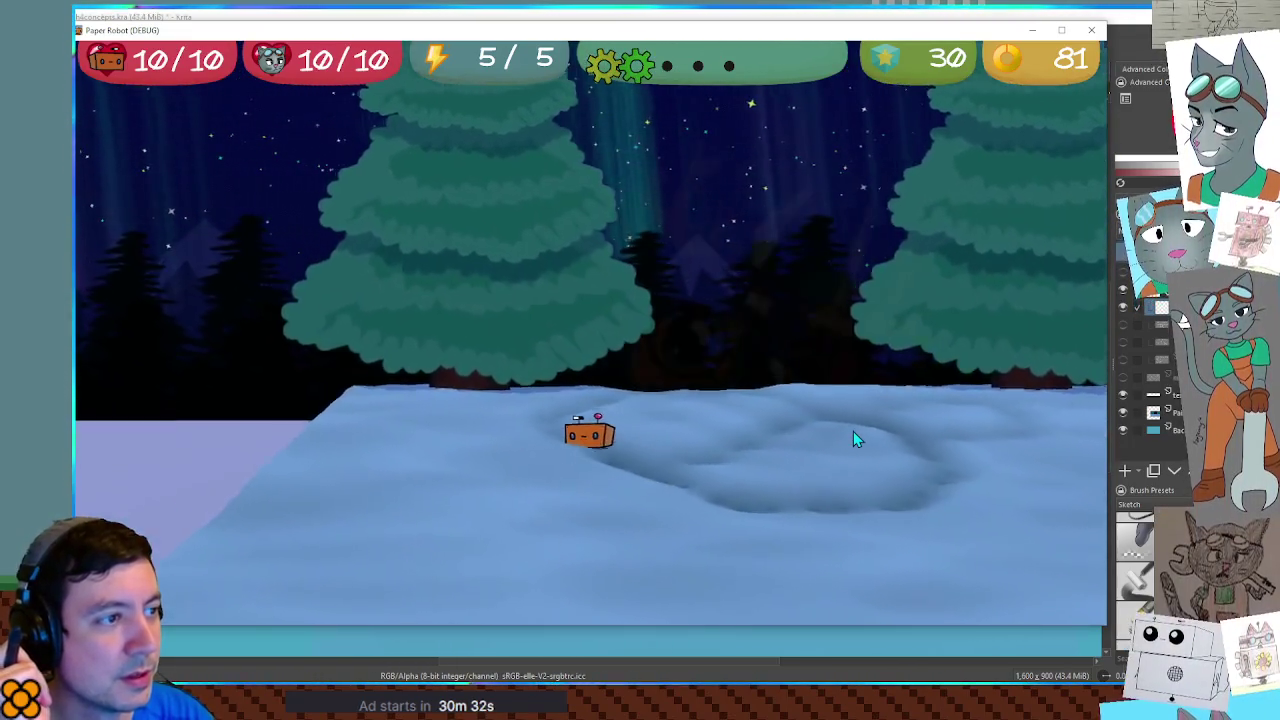
{"action": "key", "text": "Right"}
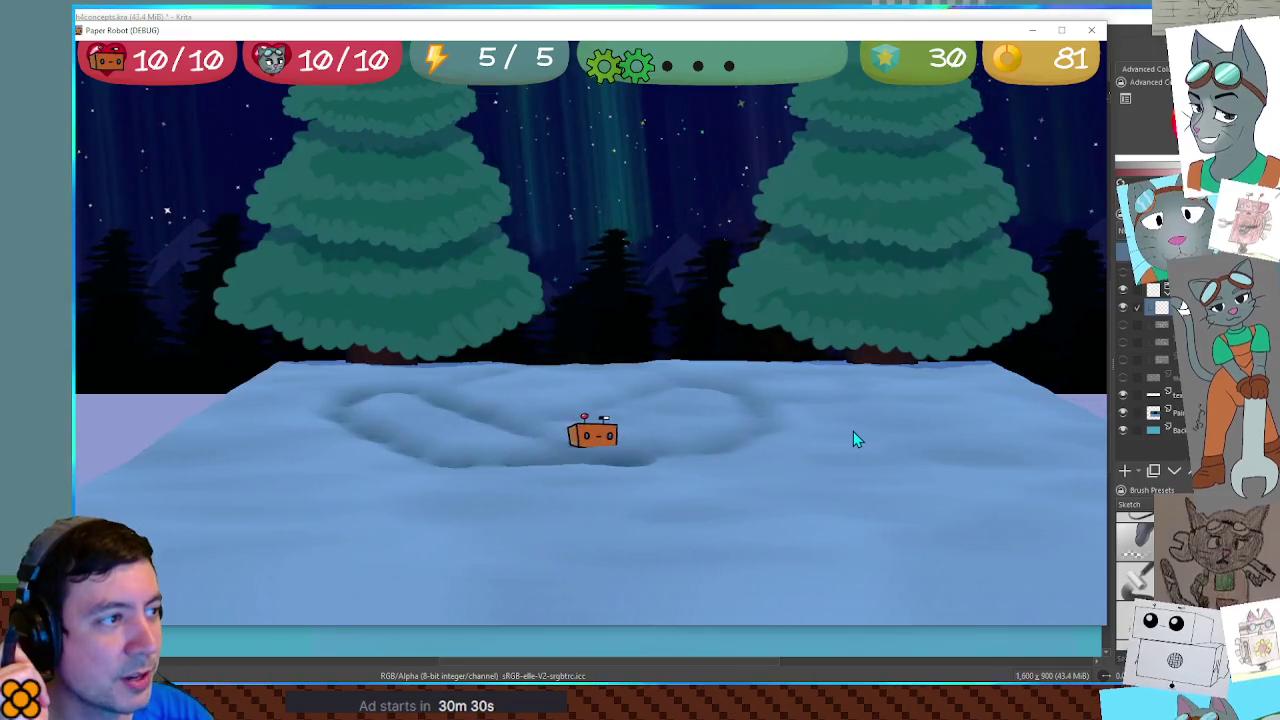
{"action": "key", "text": "Right"}
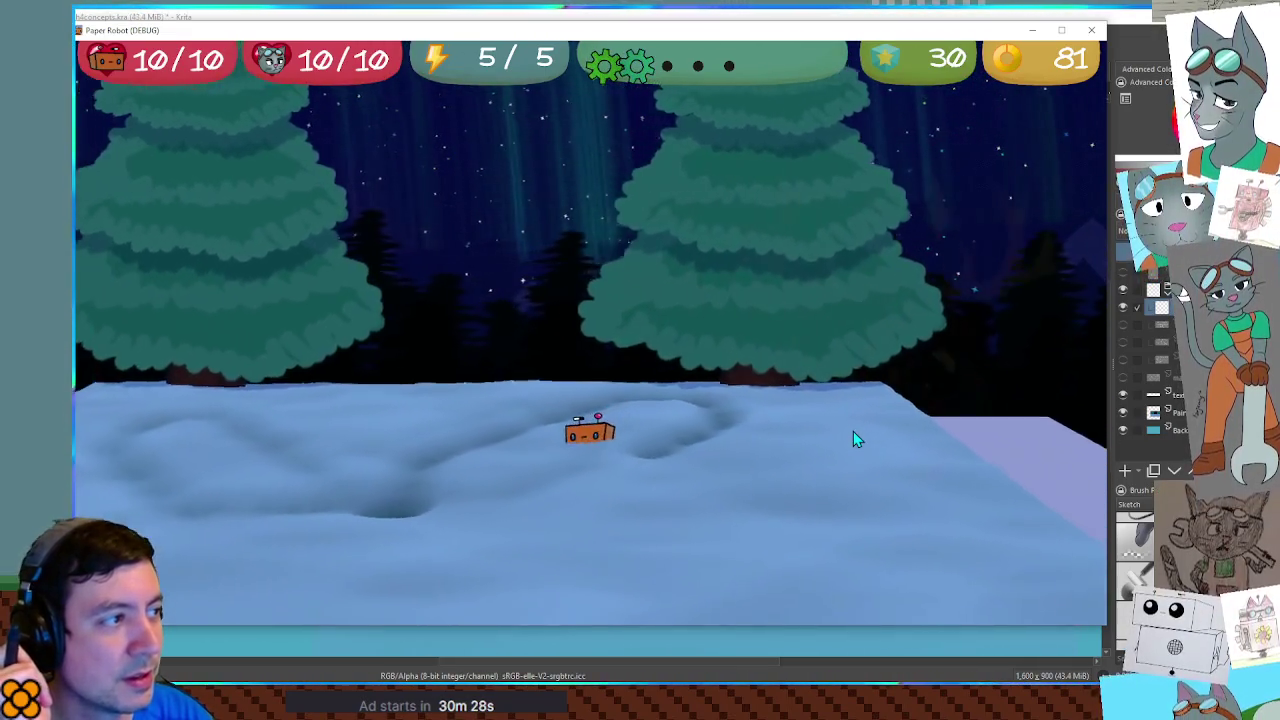
Swing the camera around the robot, then bring the Krita canvas to the front
{"action": "key", "text": "Left"}
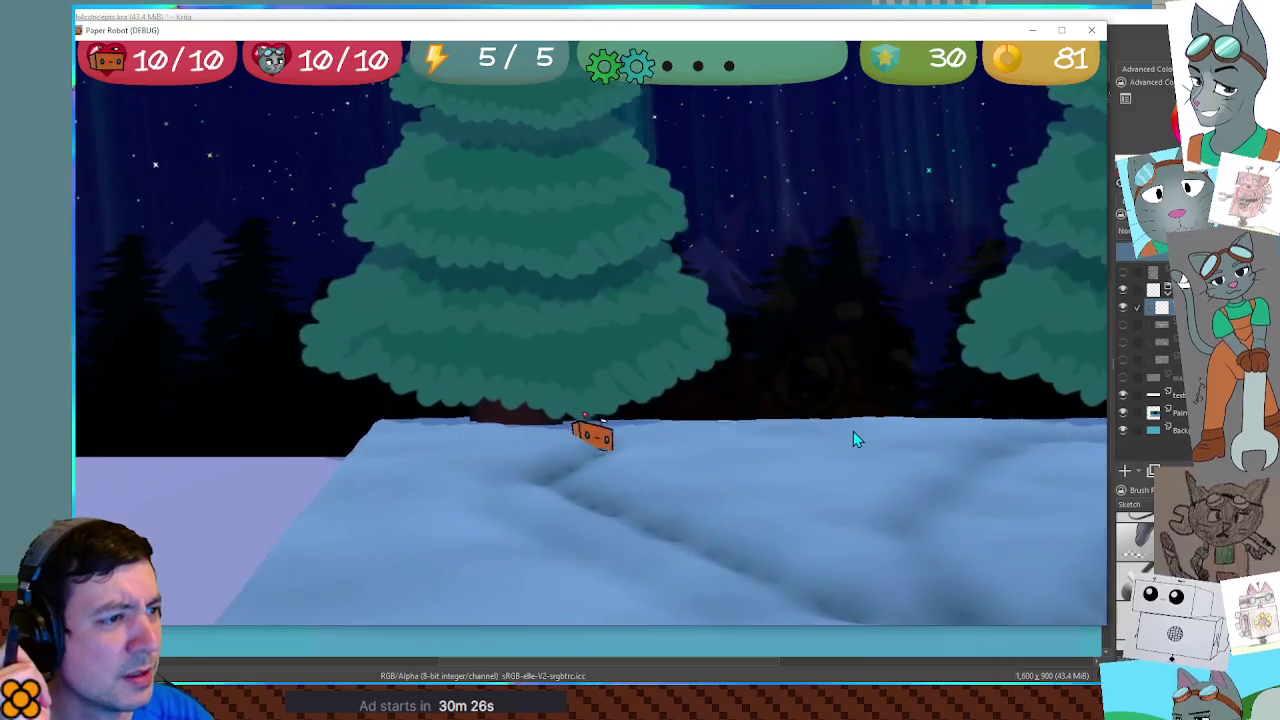
{"action": "key", "text": "Right"}
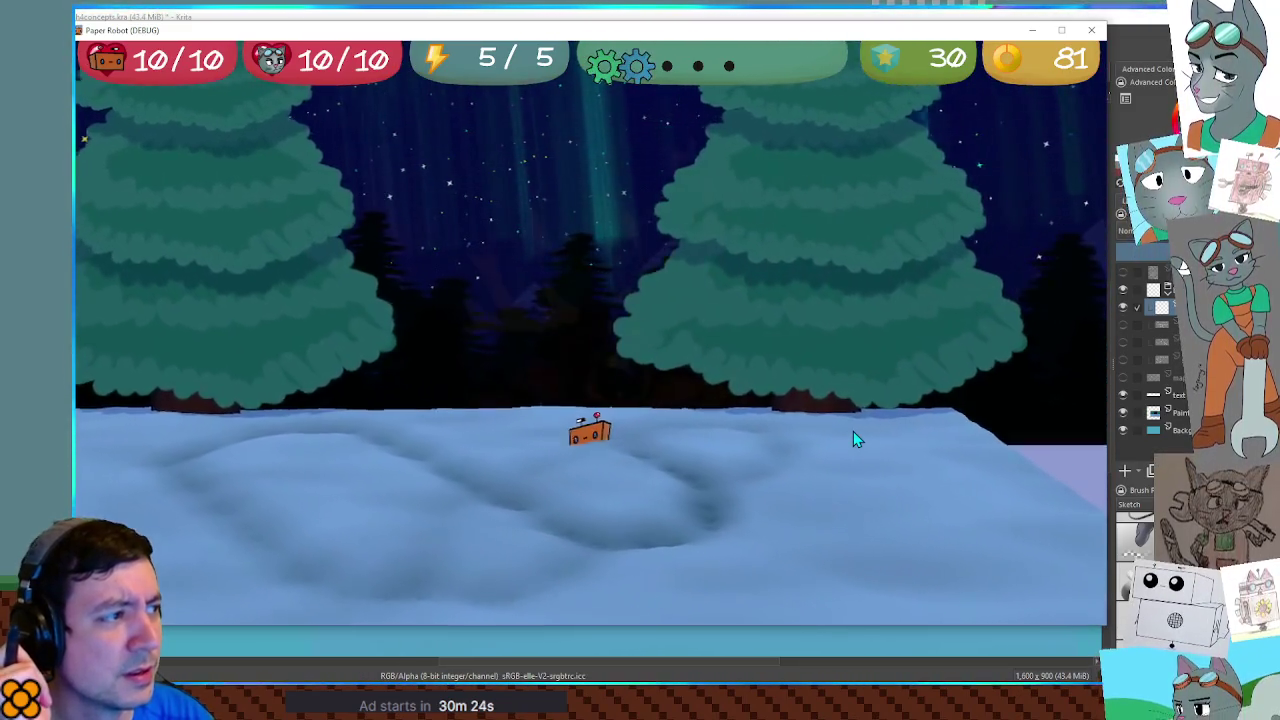
{"action": "key", "text": "Left"}
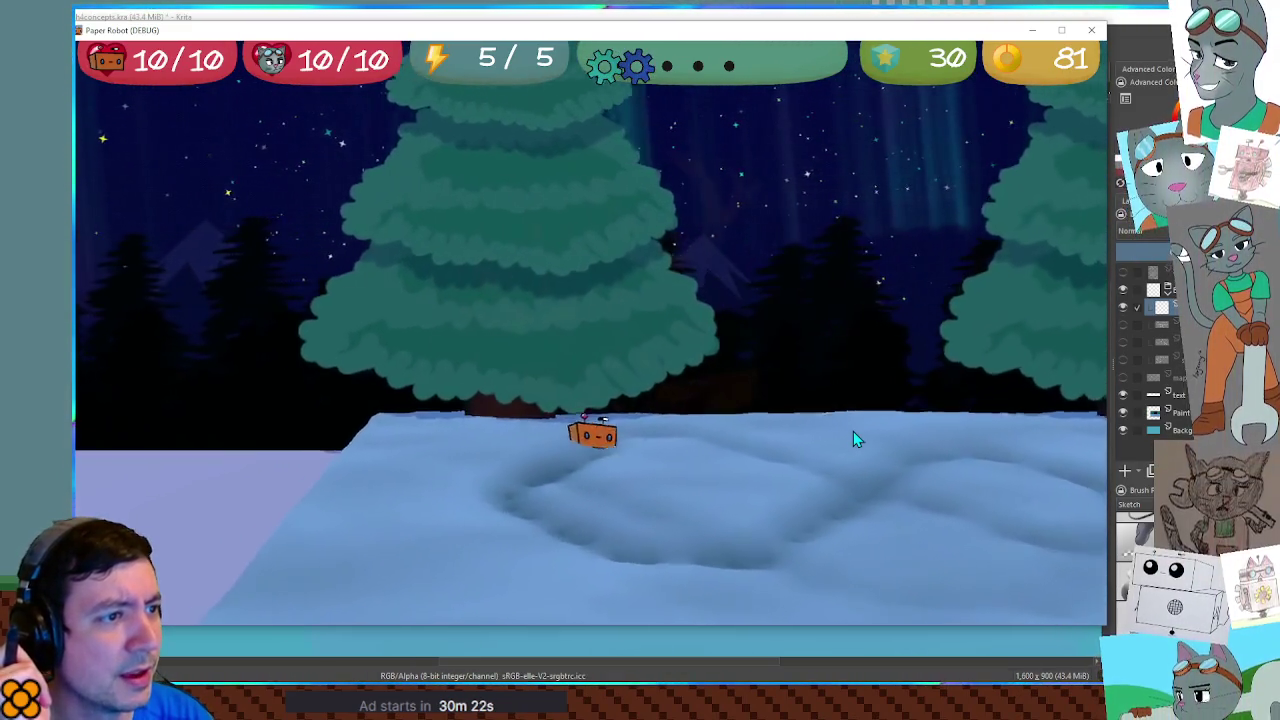
{"action": "key", "text": "Right"}
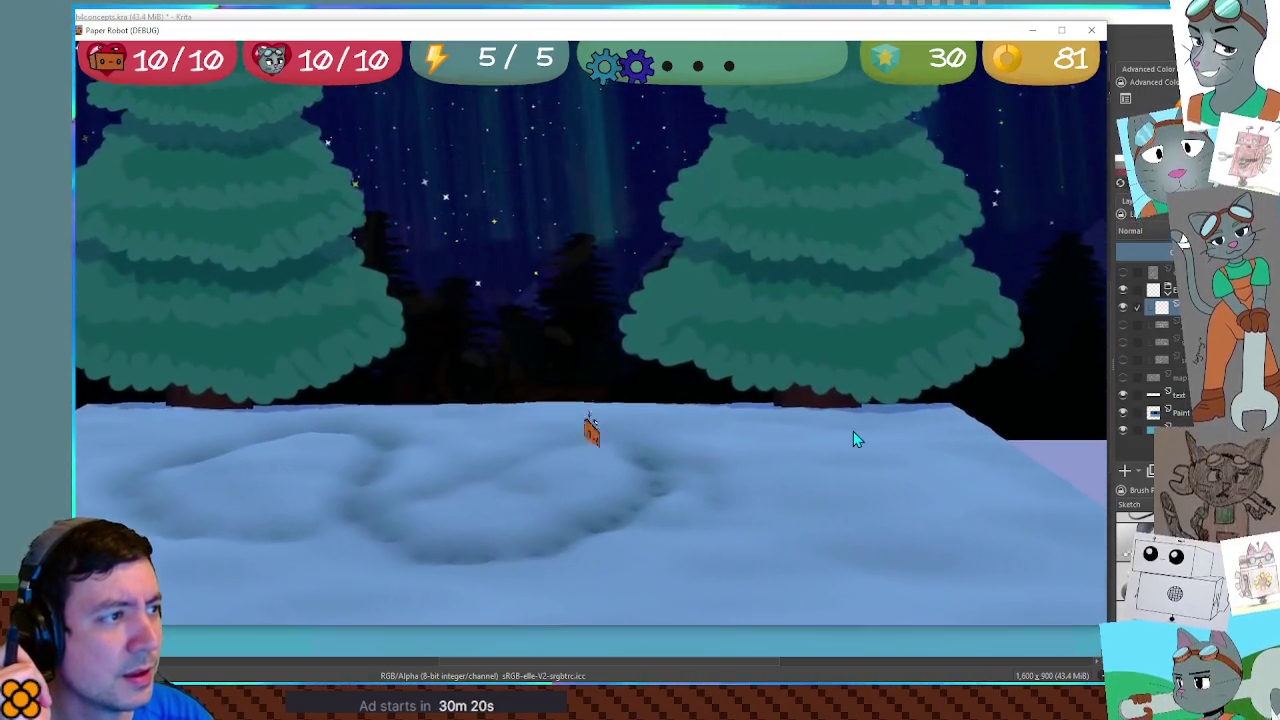
{"action": "key", "text": "Left"}
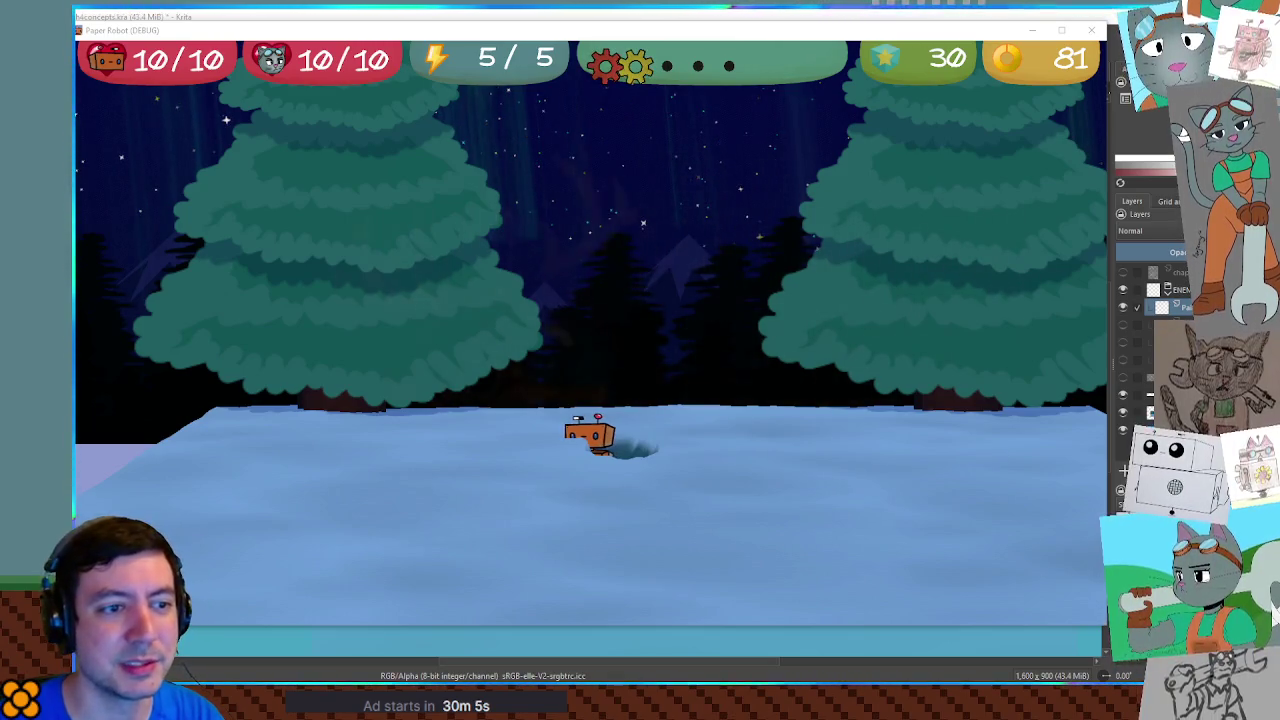
{"action": "left_click", "coordinate": [1183, 288]}
Insert a new paint layer below the ENEMY group for the NPCs list, then hide it
{"action": "left_click", "coordinate": [1178, 305]}
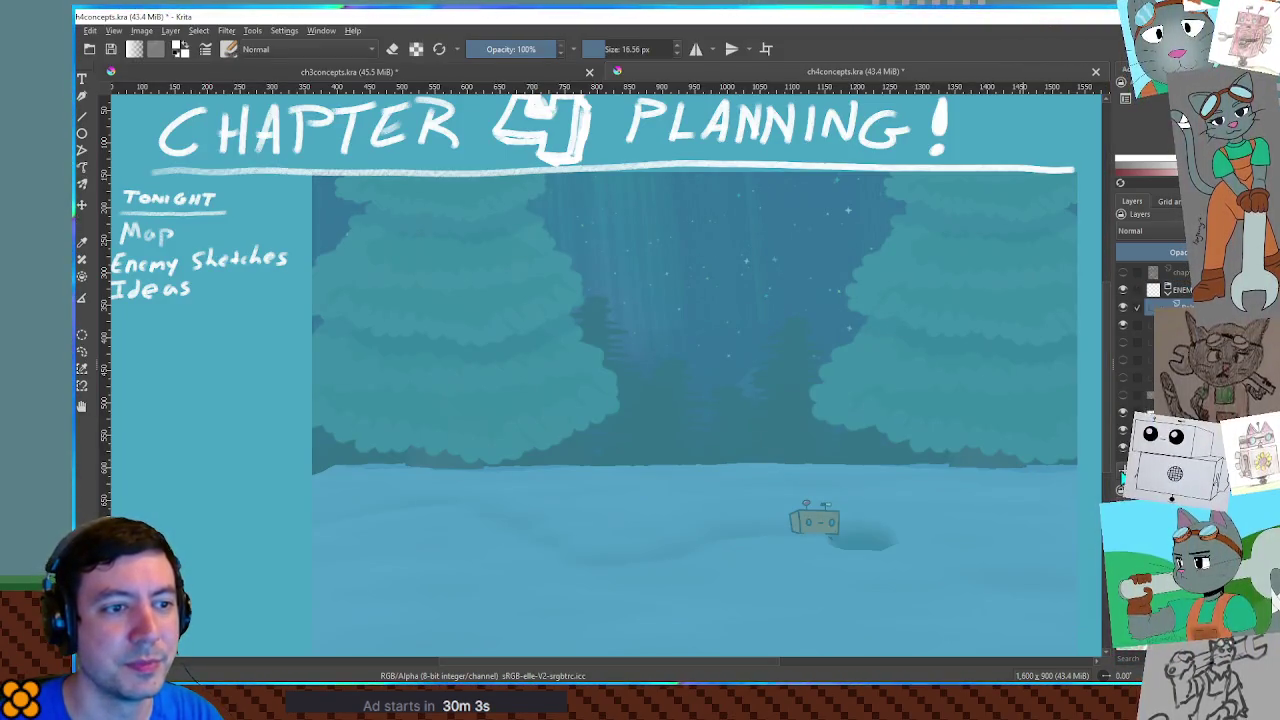
{"action": "key", "text": "Insert"}
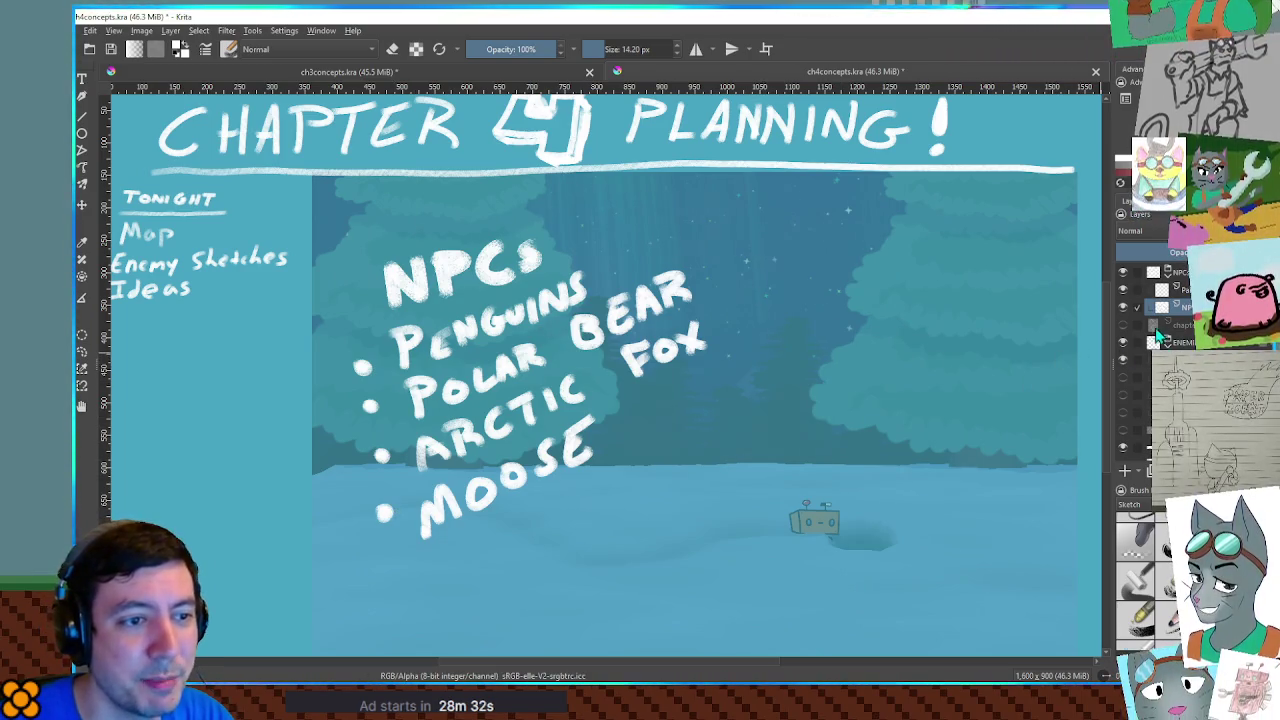
{"action": "left_click", "coordinate": [1123, 308]}
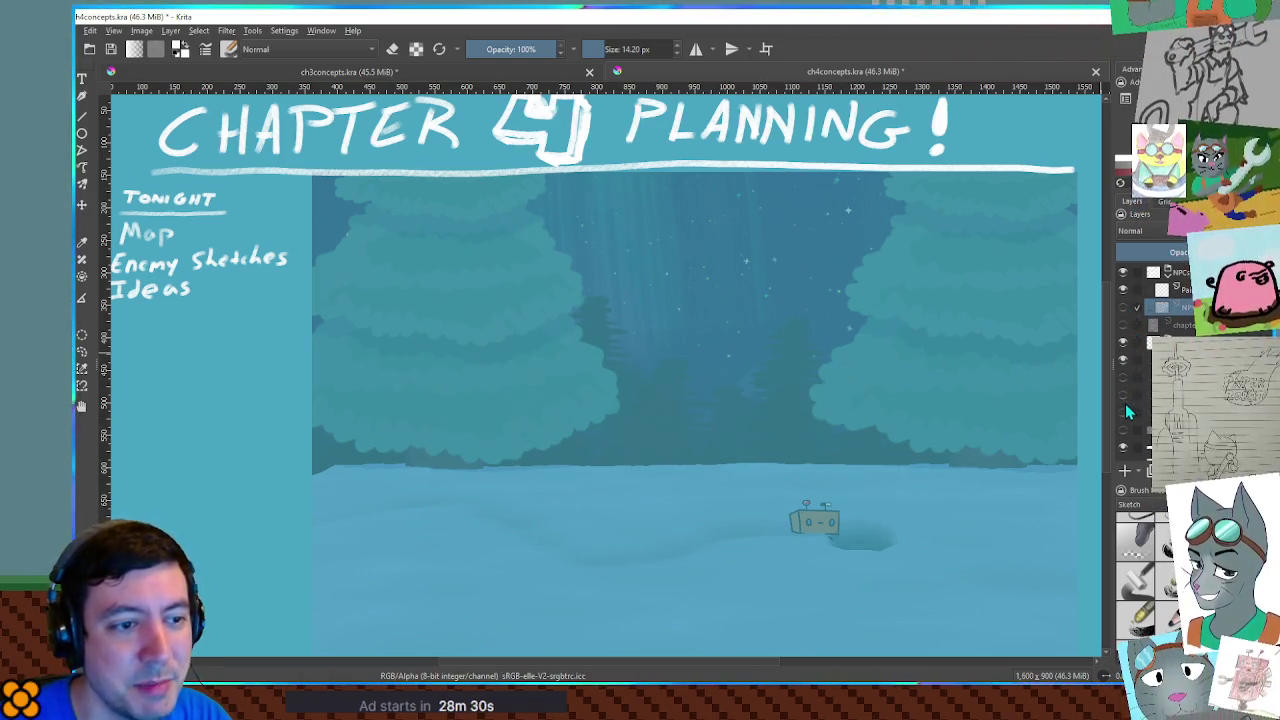
Preview the SNOWTEM, SNOWORM and Chilly Jelly sketches in turn, then reshow the NPCs list
{"action": "left_click", "coordinate": [1124, 411]}
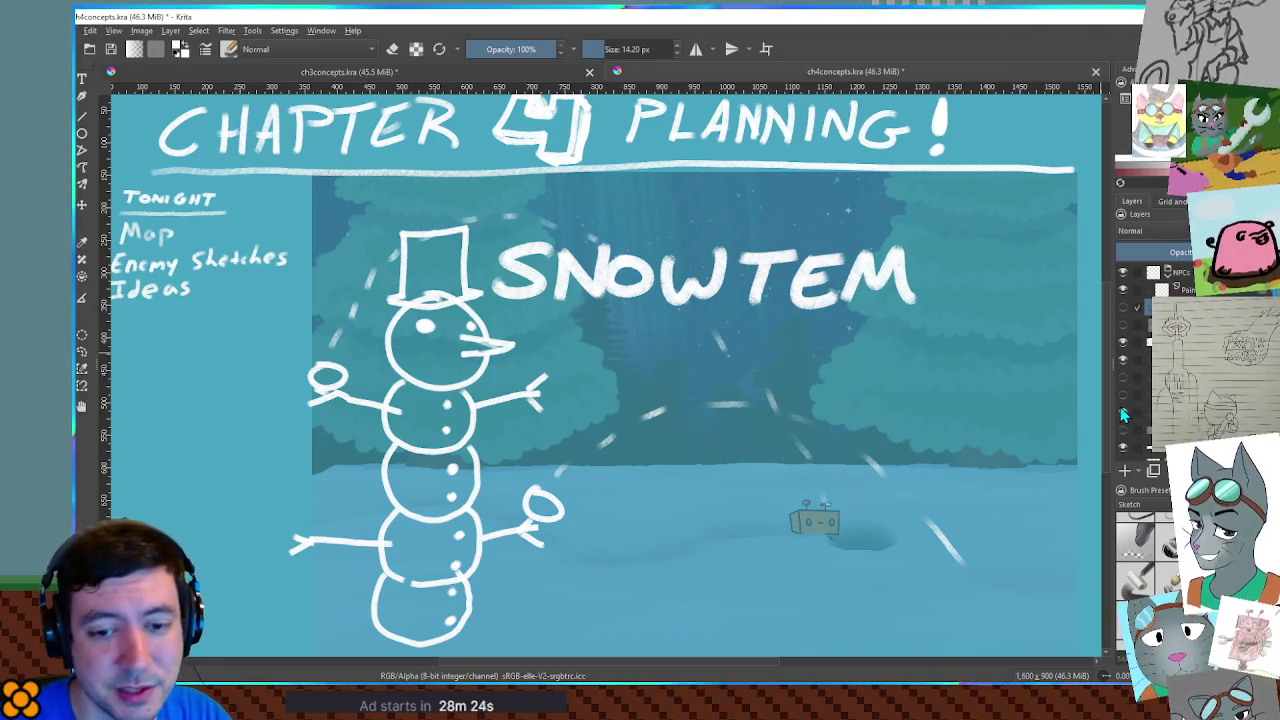
{"action": "left_click", "coordinate": [1121, 410]}
{"action": "left_click", "coordinate": [1119, 397]}
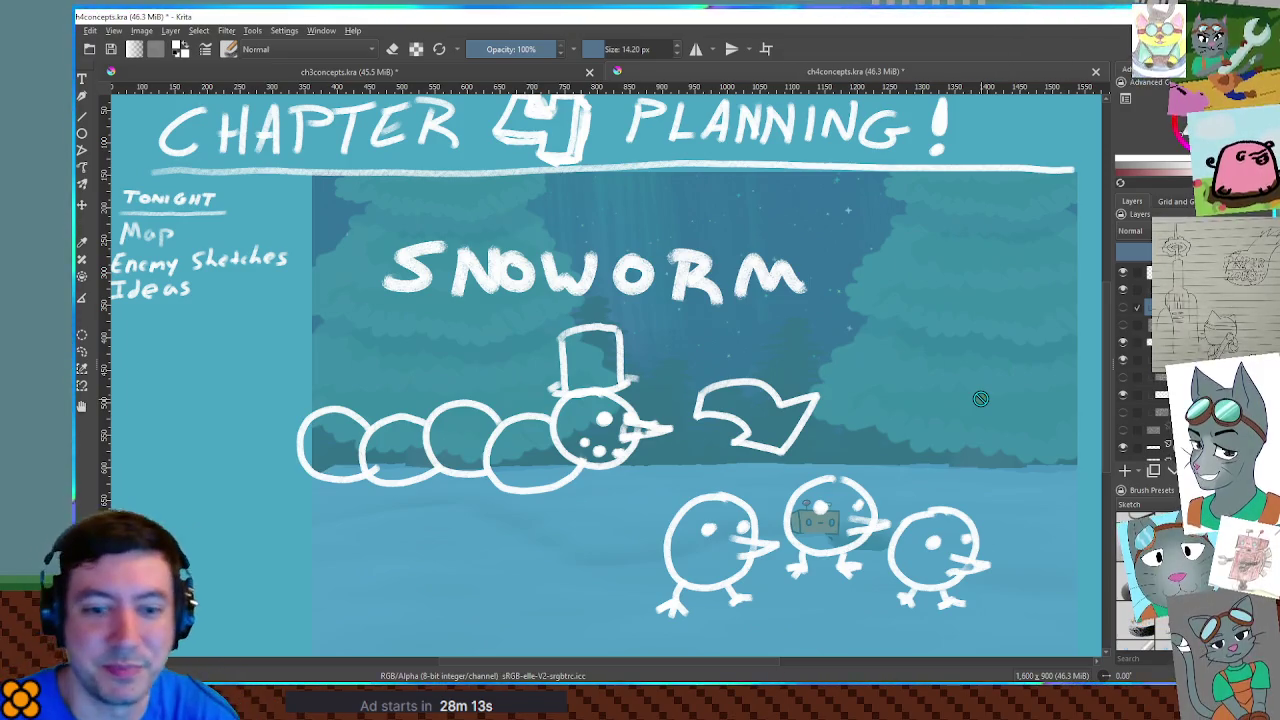
{"action": "left_click", "coordinate": [1123, 396]}
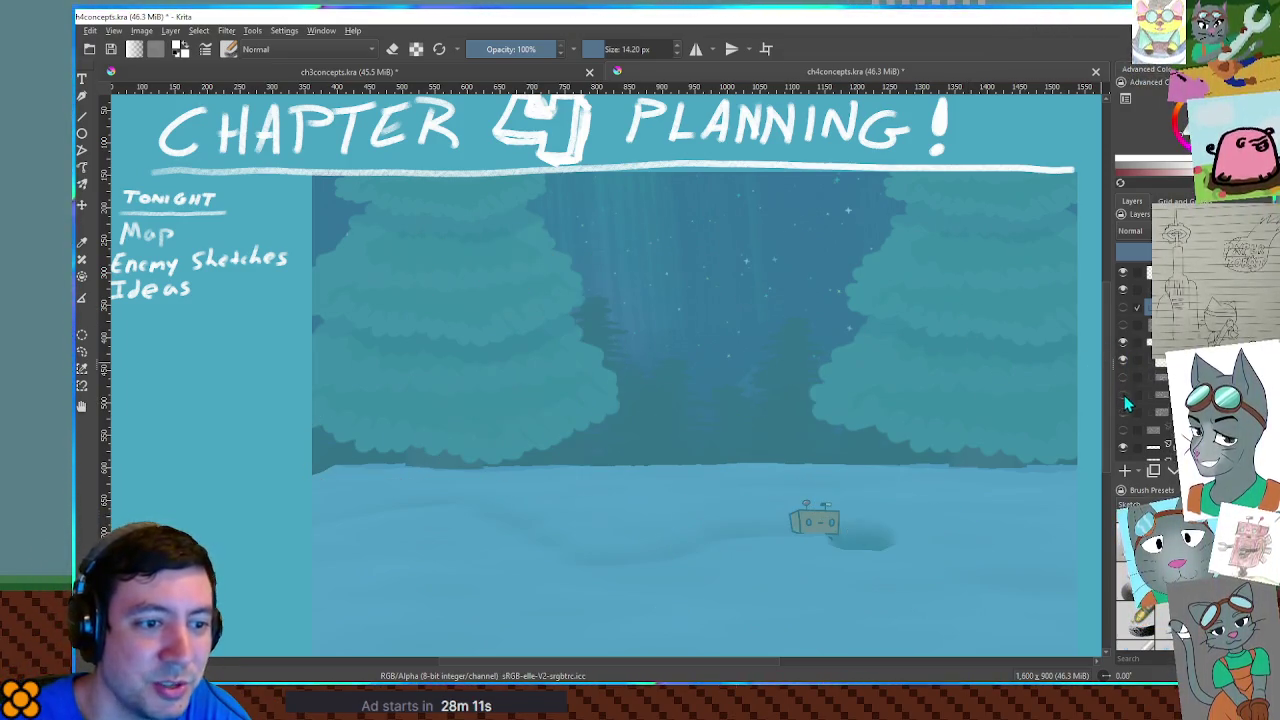
{"action": "left_click", "coordinate": [1122, 379]}
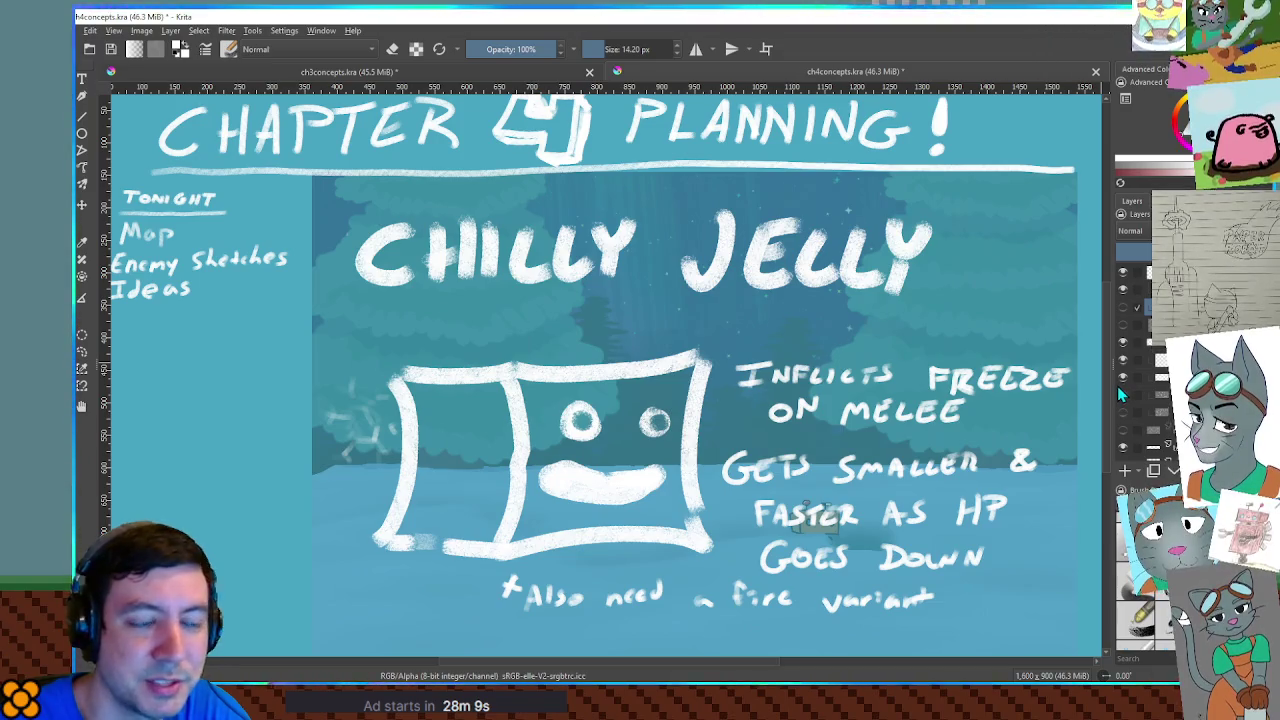
{"action": "left_click", "coordinate": [1122, 378]}
{"action": "left_click", "coordinate": [1122, 395]}
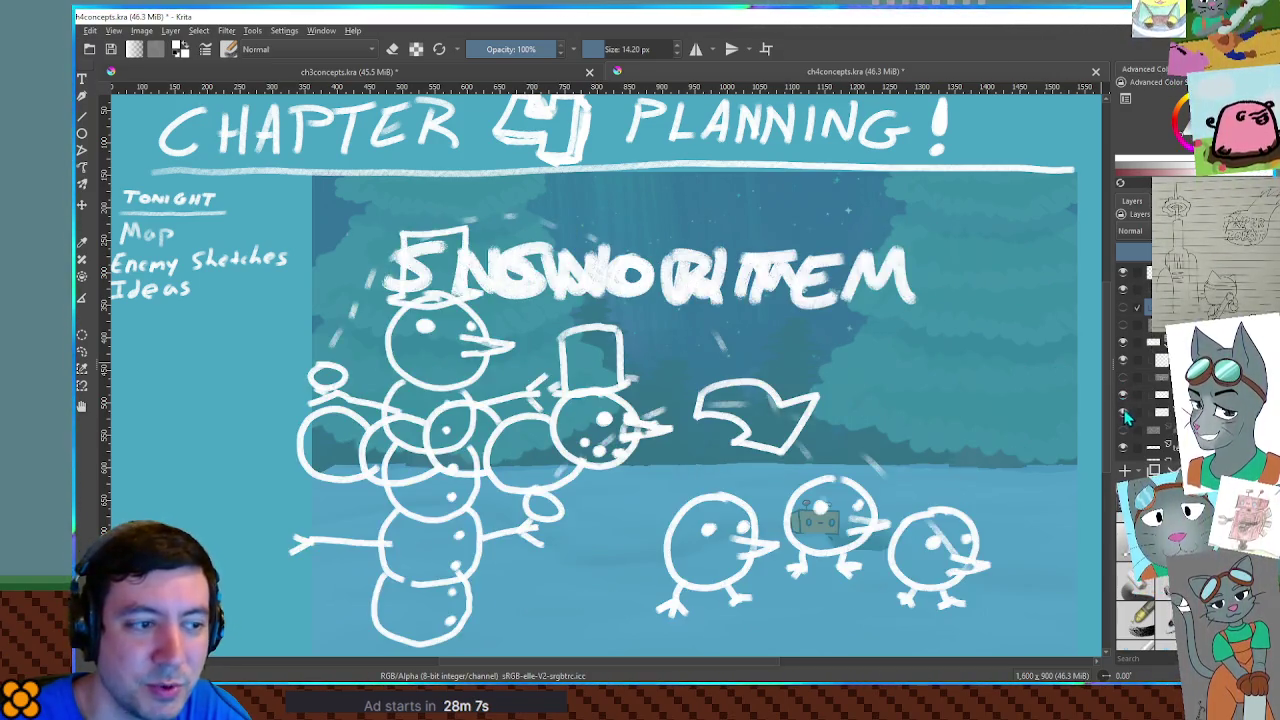
{"action": "left_click", "coordinate": [1122, 397]}
{"action": "left_click", "coordinate": [1122, 379]}
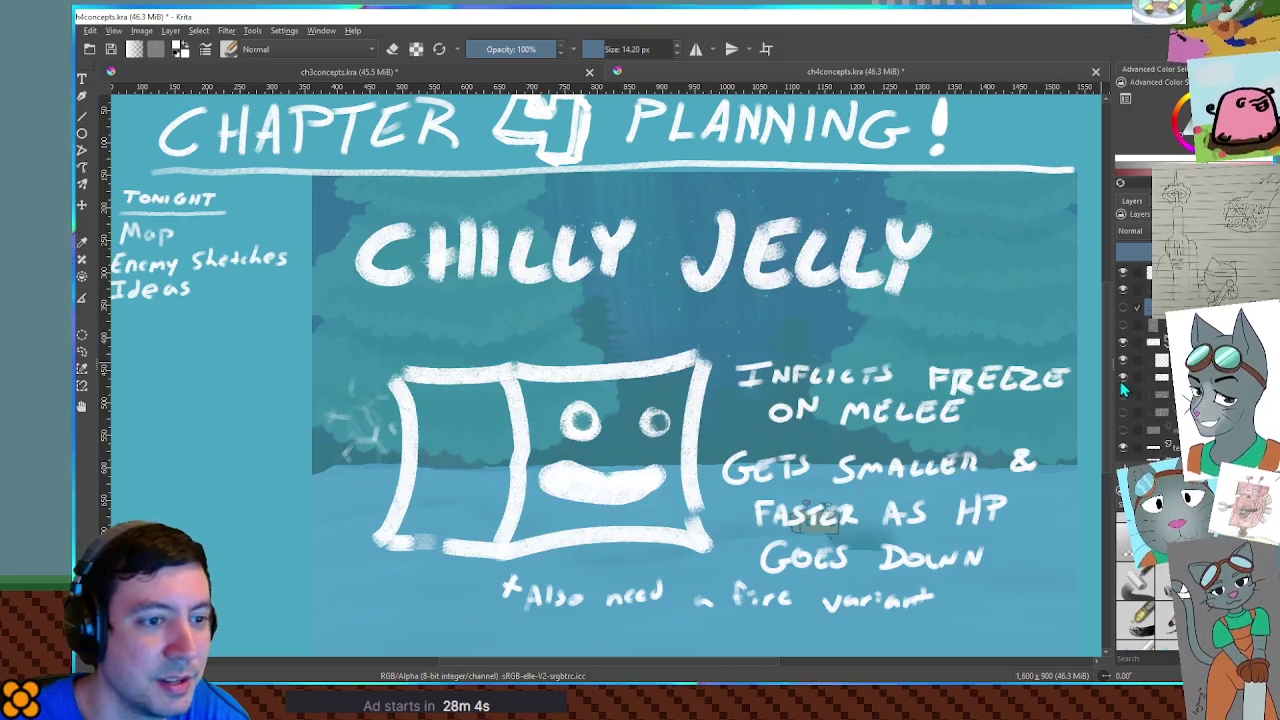
{"action": "left_click", "coordinate": [1122, 376]}
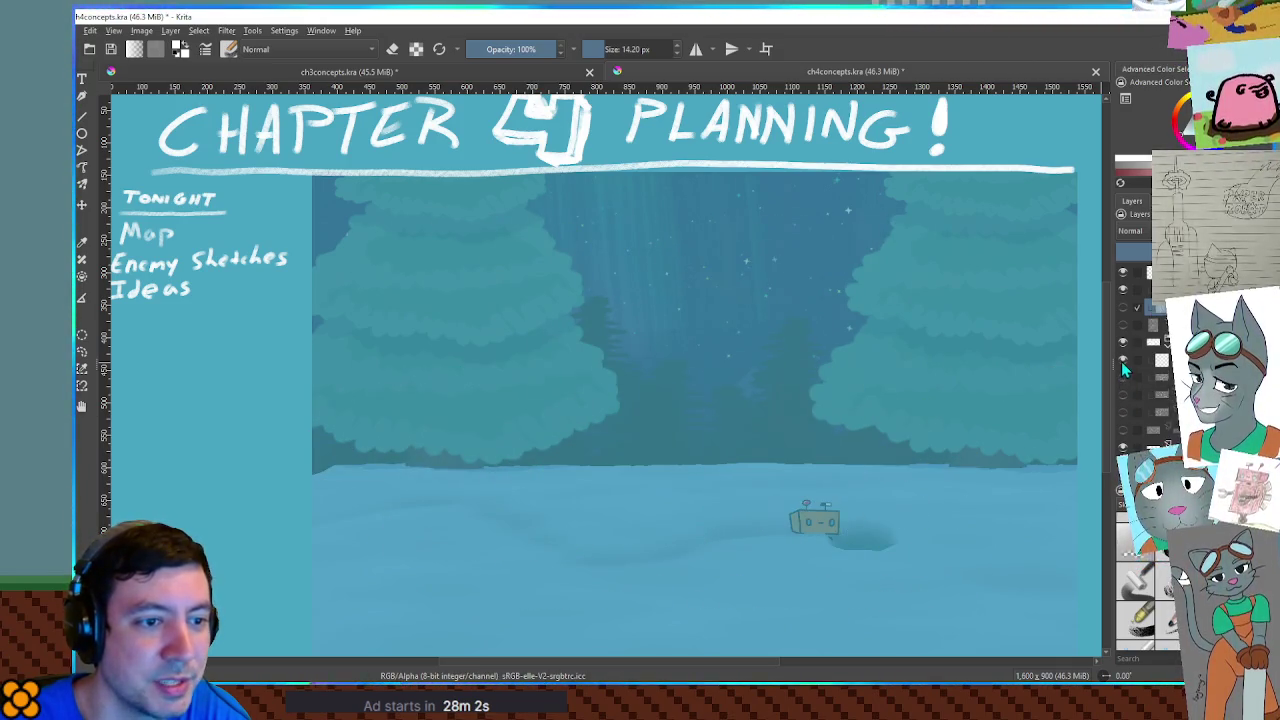
{"action": "left_click", "coordinate": [1122, 306]}
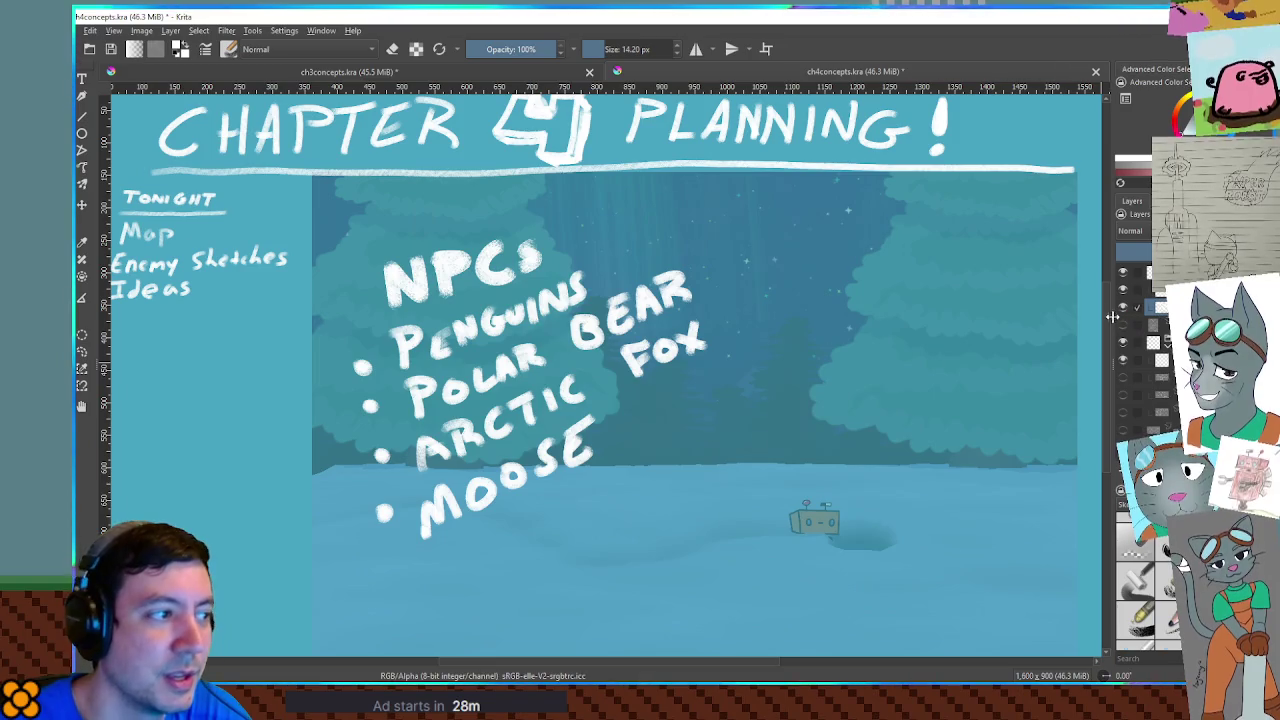
Draw an arrow at the Polar Bear bullet, undo it, and hide the NPCs layer
{"action": "left_click_drag", "start_coordinate": [262, 385], "coordinate": [330, 372]}
{"action": "left_click_drag", "start_coordinate": [293, 365], "coordinate": [318, 397]}
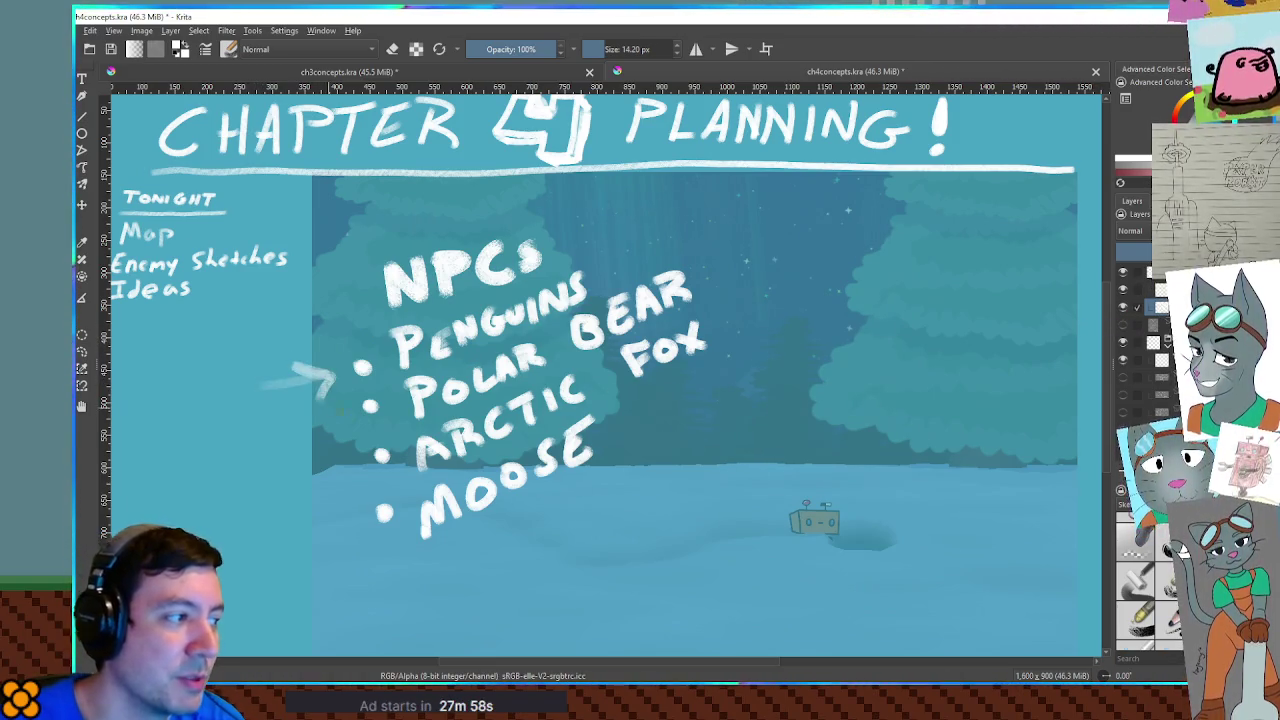
{"action": "left_click", "coordinate": [1122, 306]}
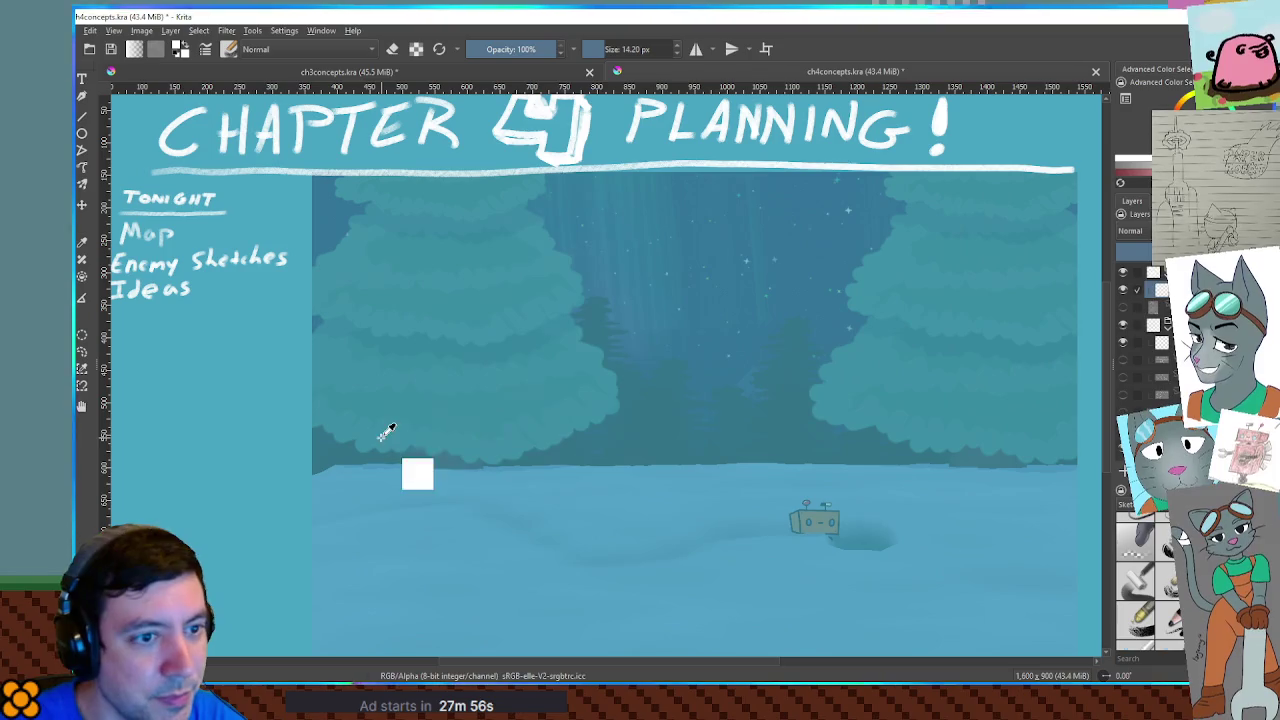
{"action": "key", "text": "ctrl+z"}
{"action": "key", "text": "ctrl+z"}
{"action": "key", "text": "ctrl+z"}
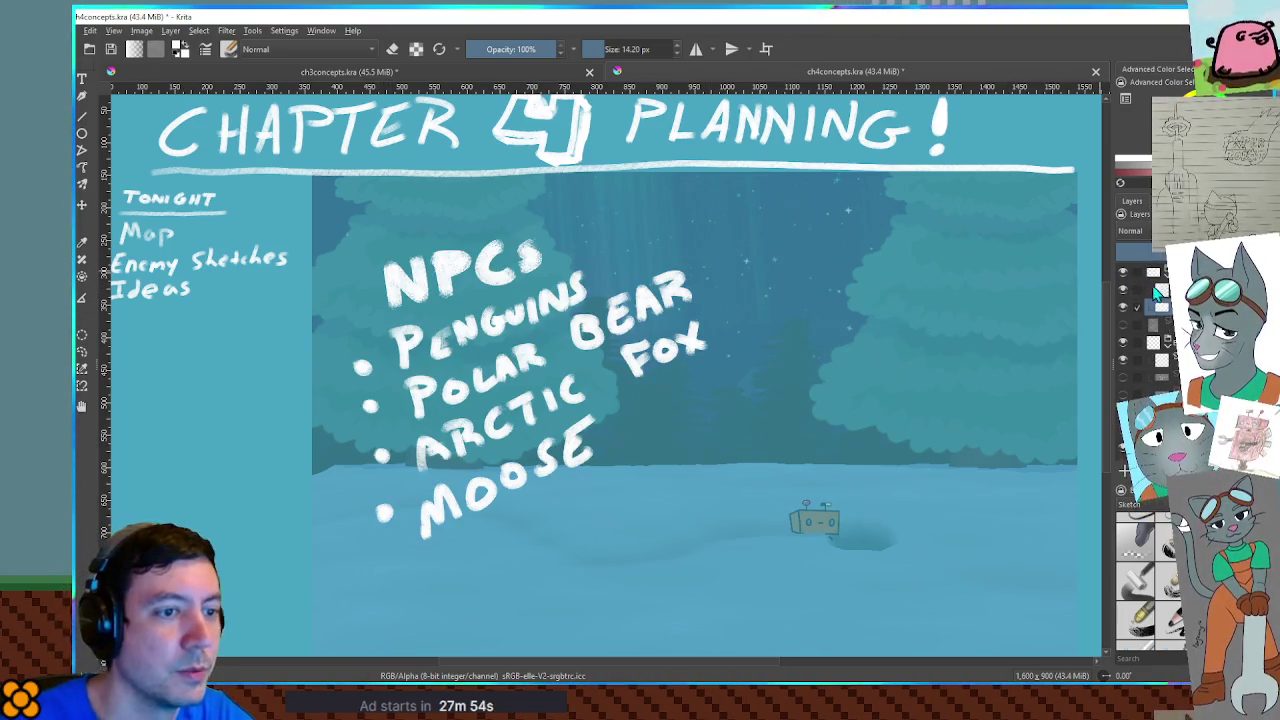
{"action": "left_click", "coordinate": [1121, 307]}
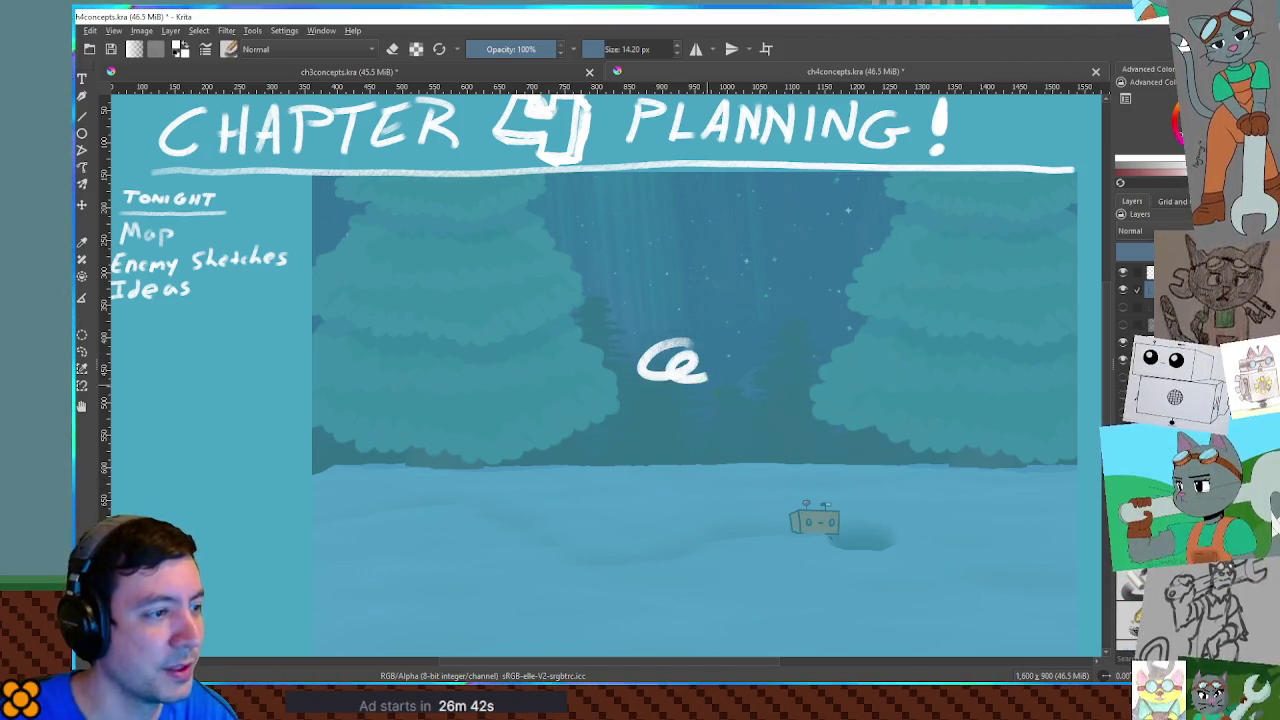
Switch from Krita to the running Paper Robot (DEBUG) game window with Alt+Tab
{"action": "key", "text": "alt+Tab"}
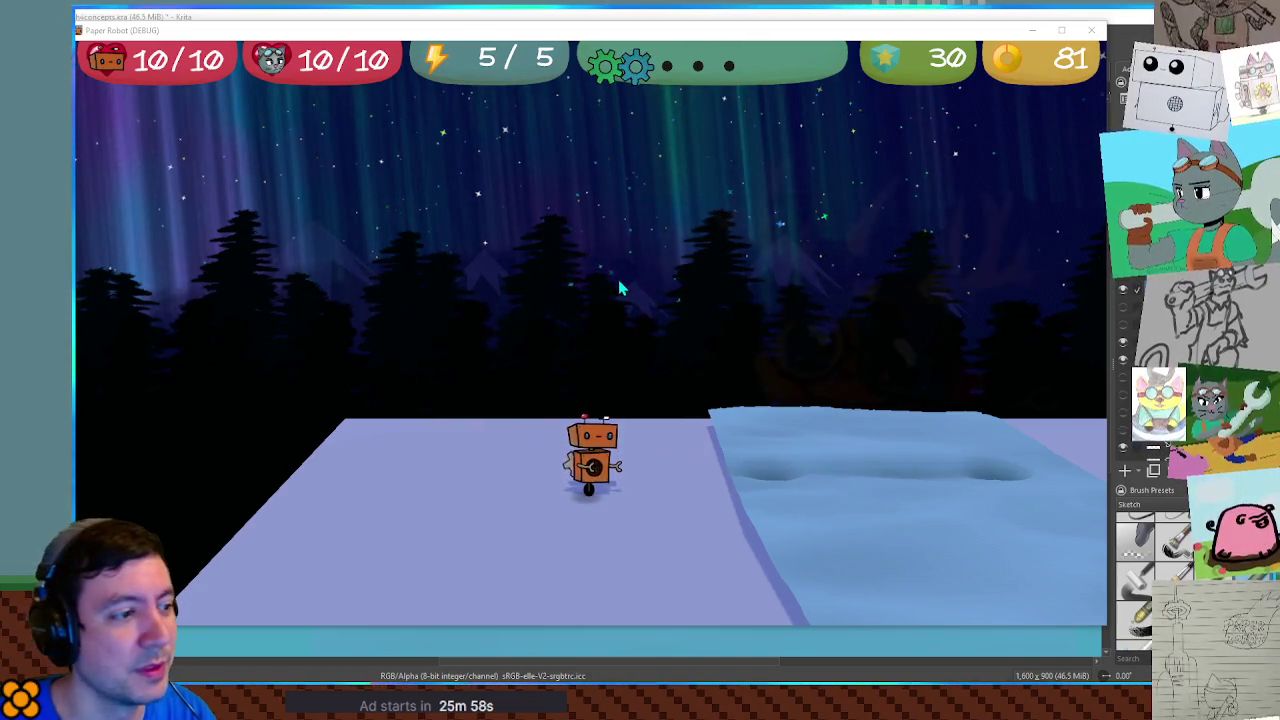
Walk the robot right across the ice block and snow toward the tree
{"action": "key", "text": "d"}
{"action": "key", "text": "d"}
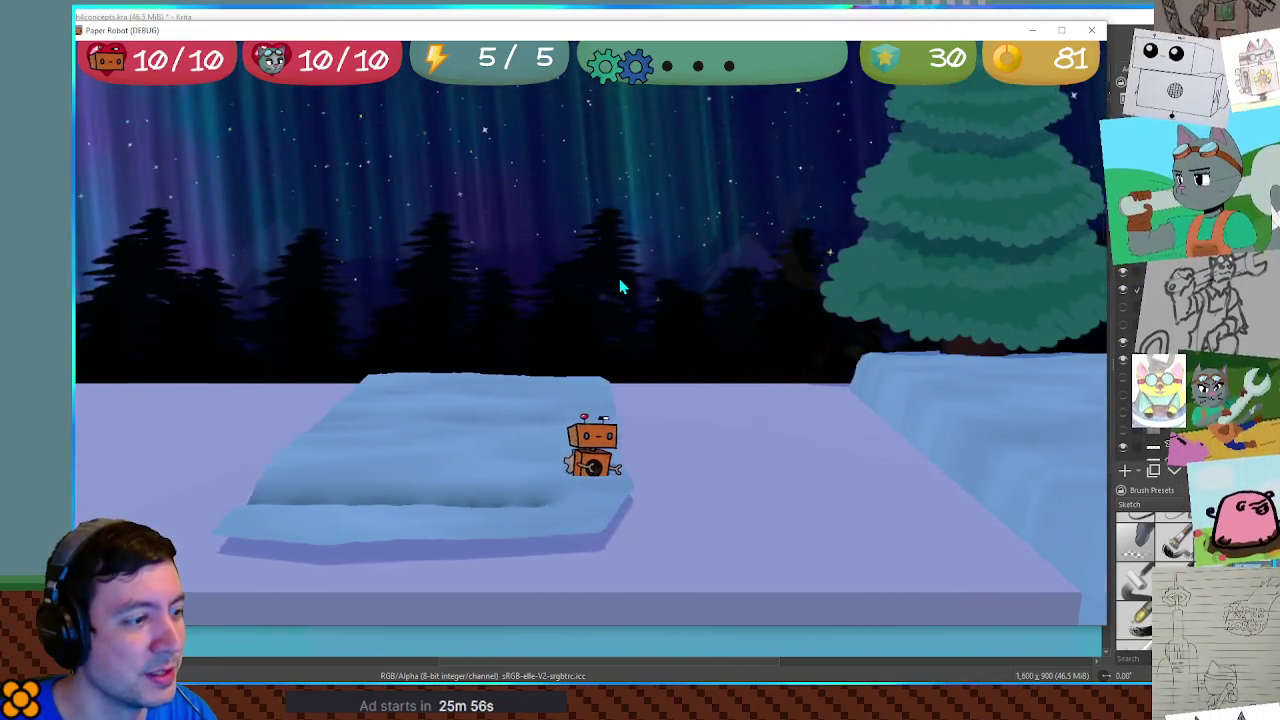
{"action": "key", "text": "d"}
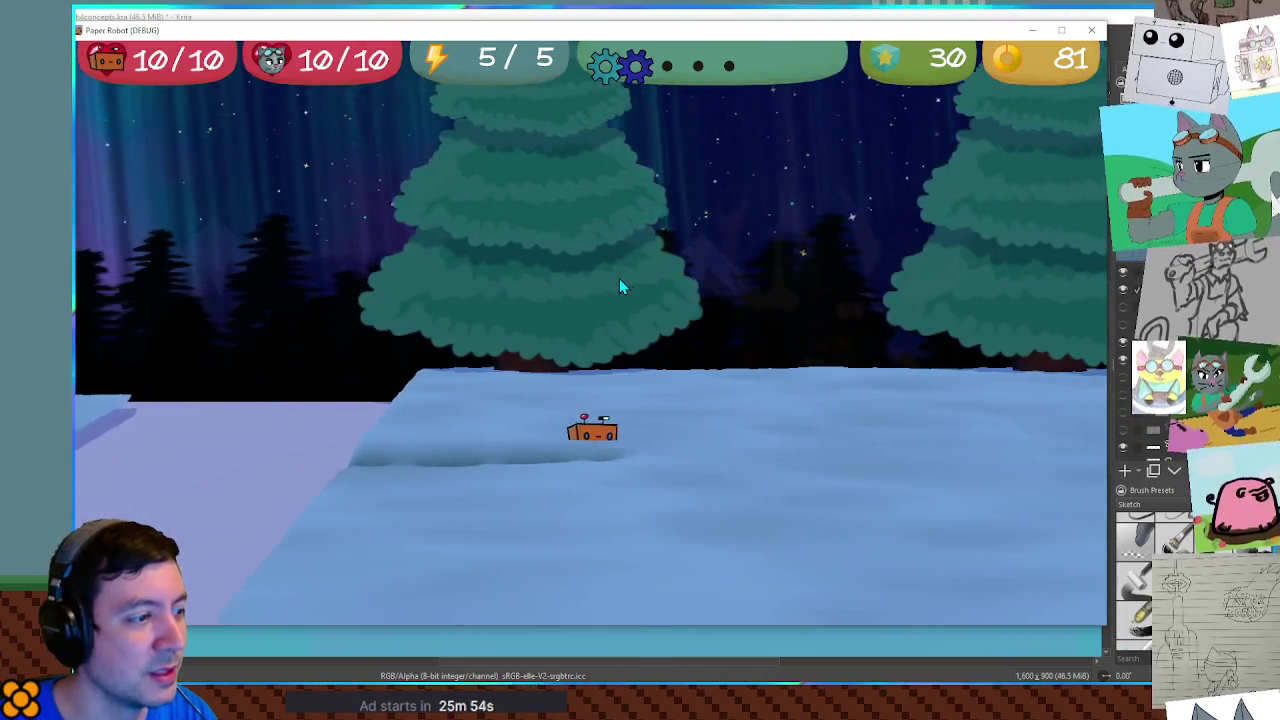
{"action": "key", "text": "d"}
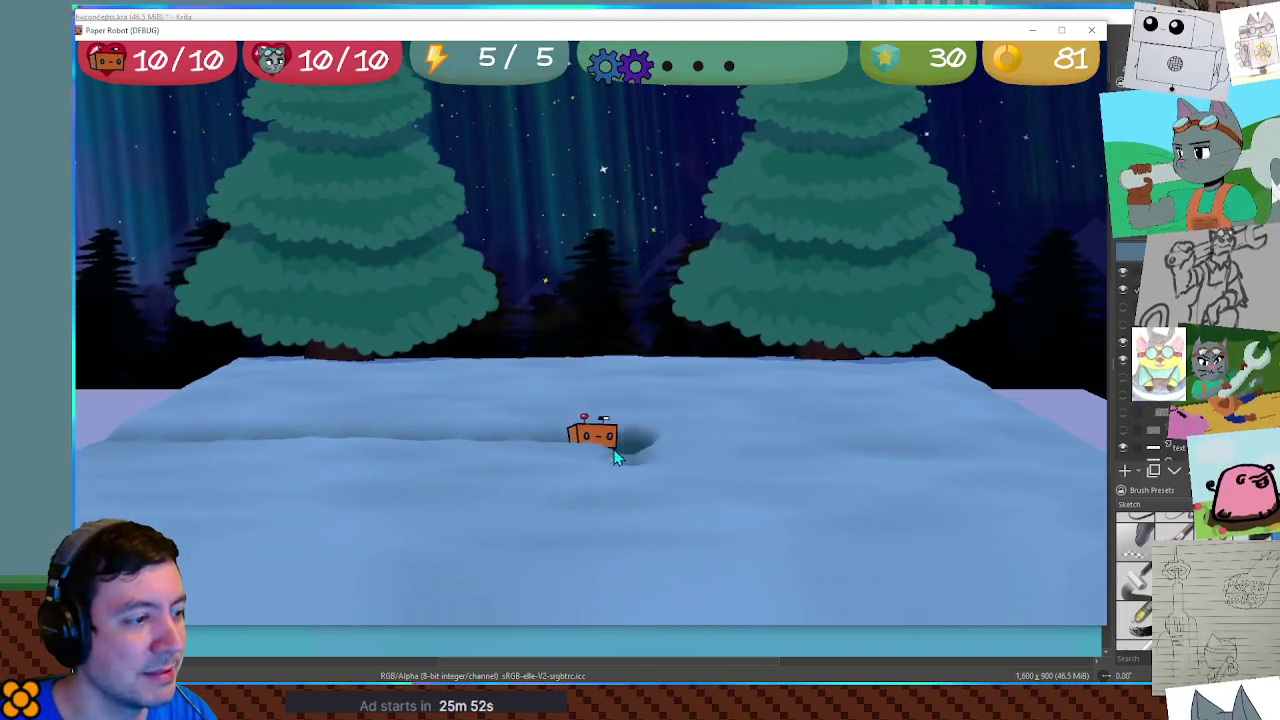
{"action": "key", "text": "d"}
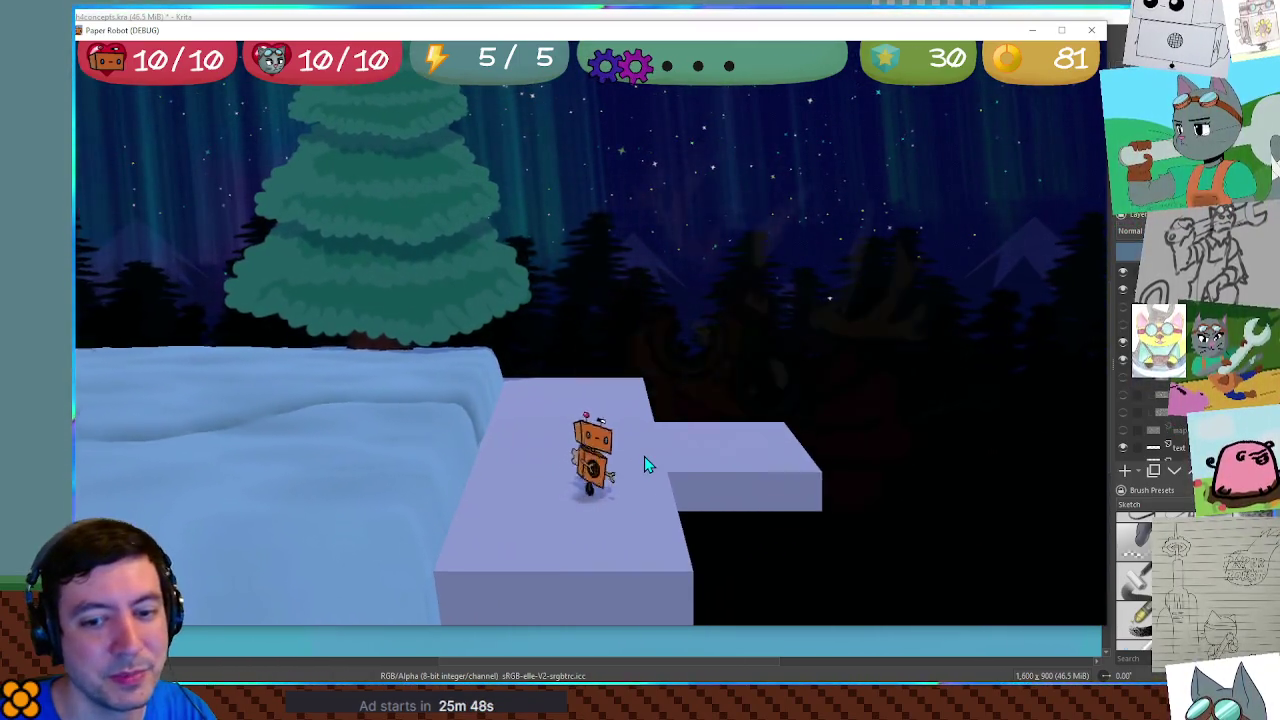
Burrow the robot left through the snow and up onto the flat path past the ice
{"action": "key", "text": "a"}
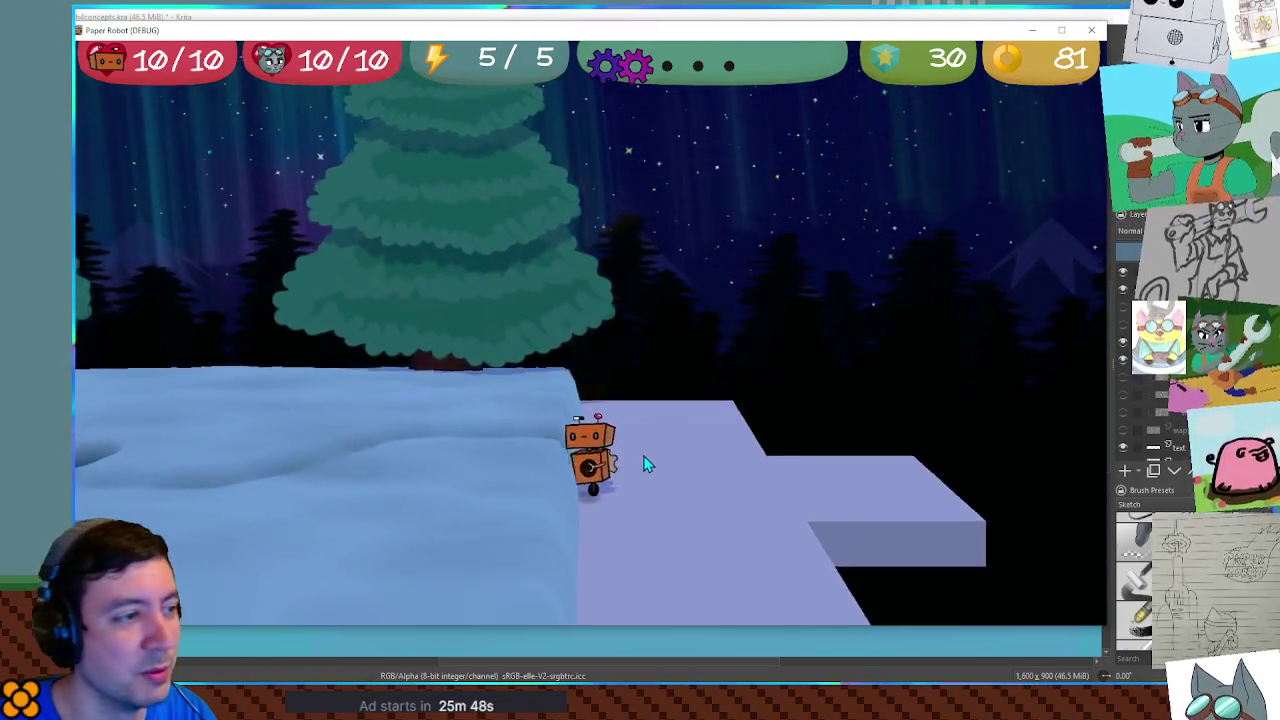
{"action": "key", "text": "s"}
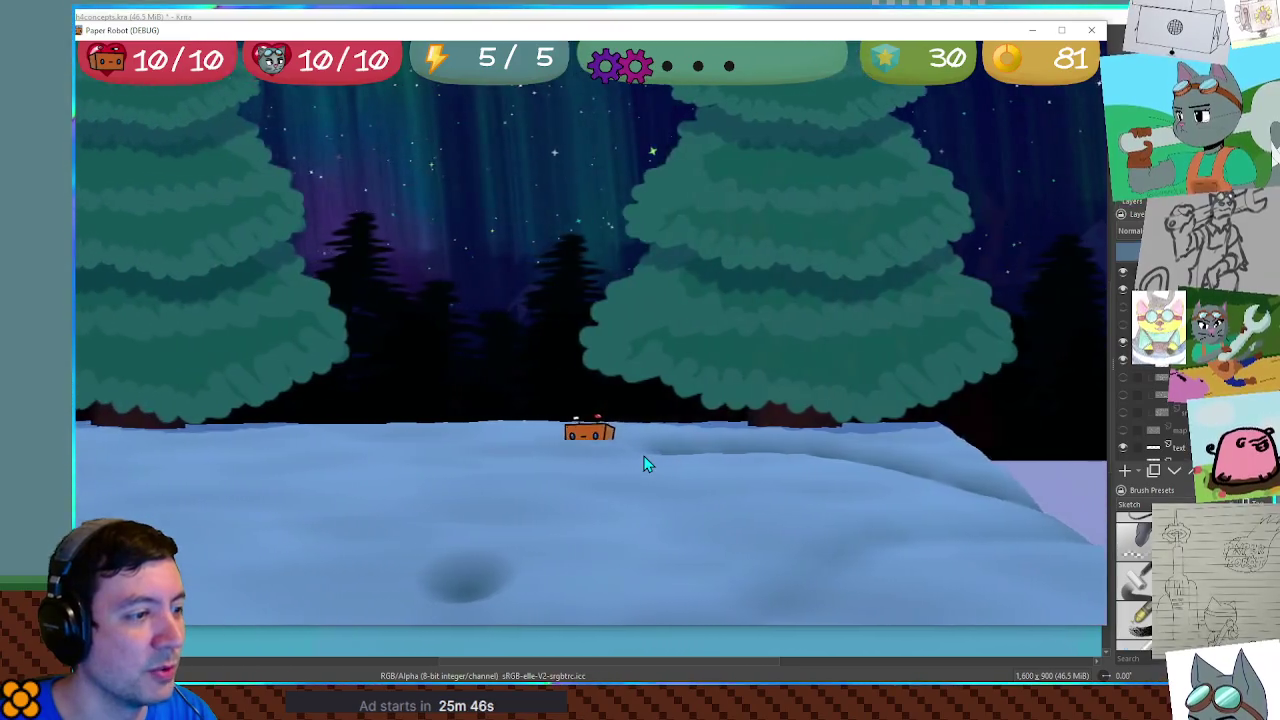
{"action": "key", "text": "a"}
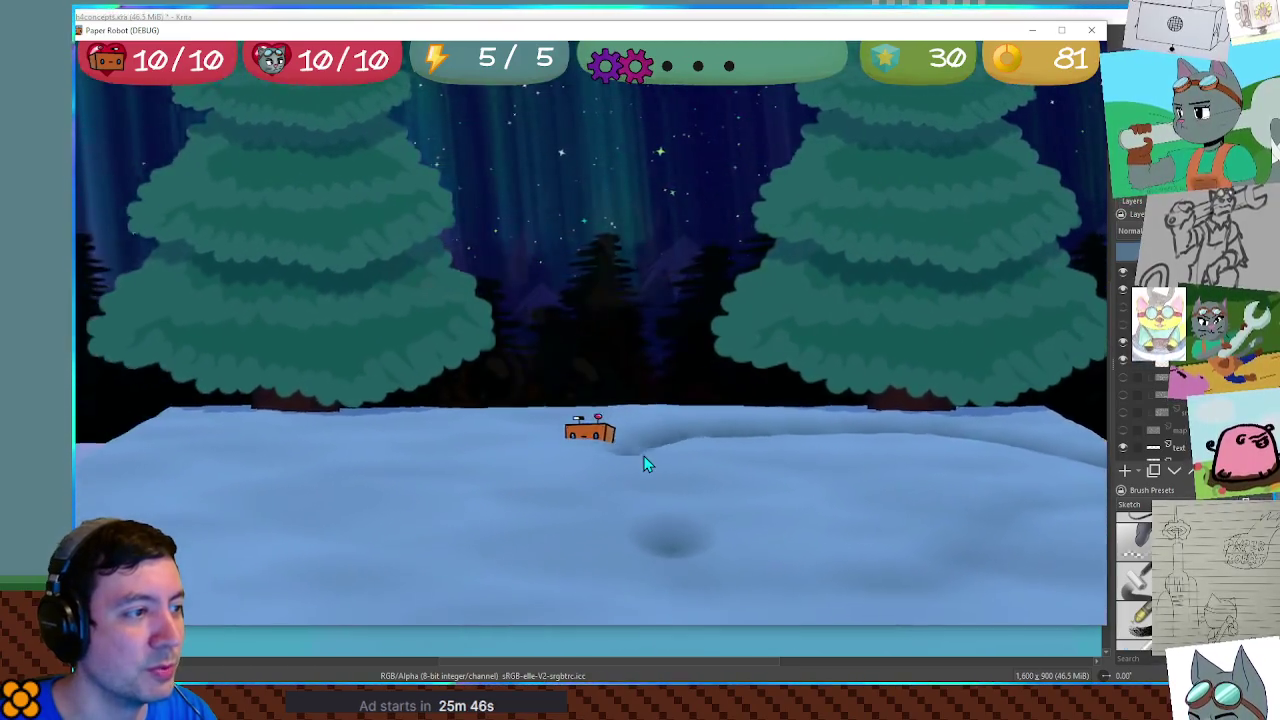
{"action": "key", "text": "a"}
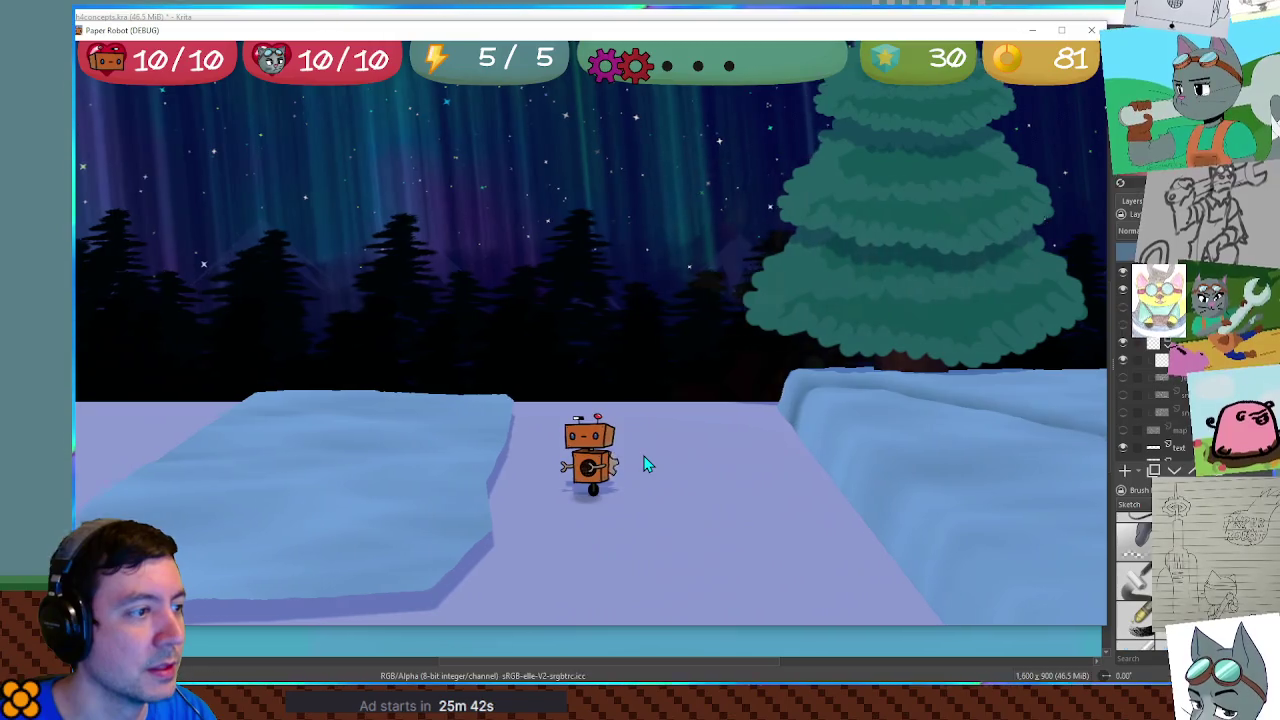
{"action": "key", "text": "a"}
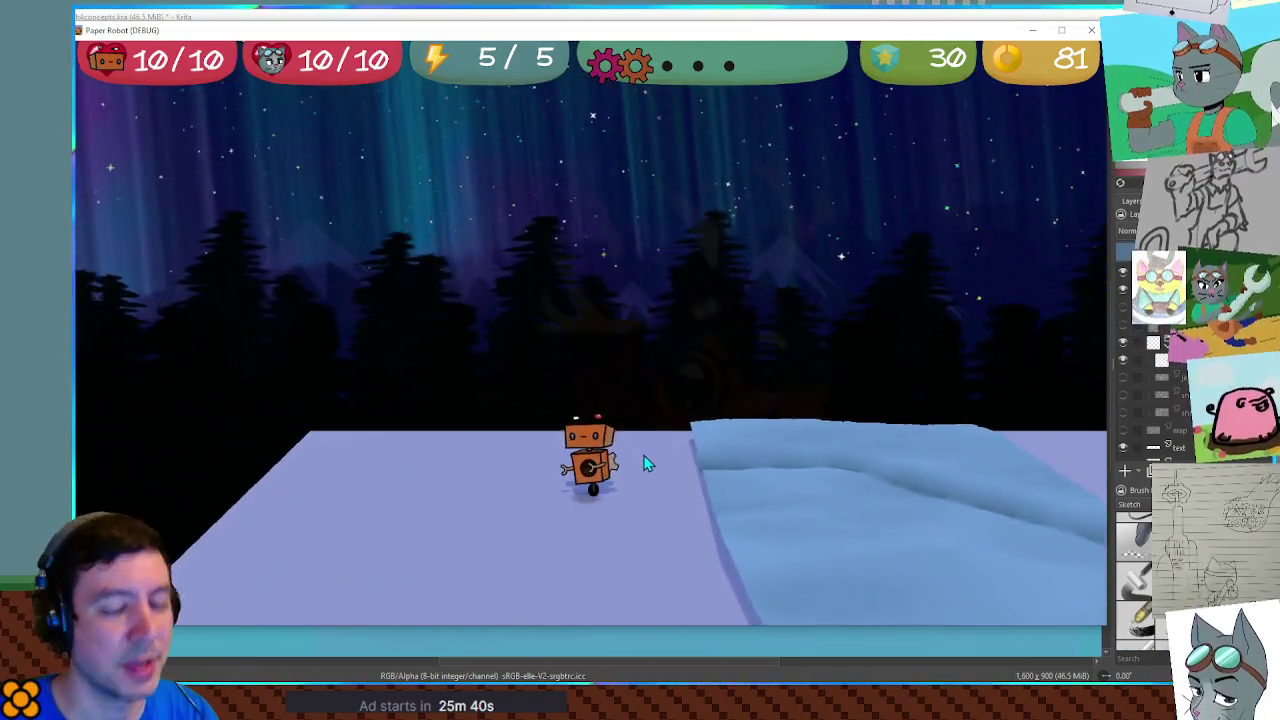
{"action": "key", "text": "a"}
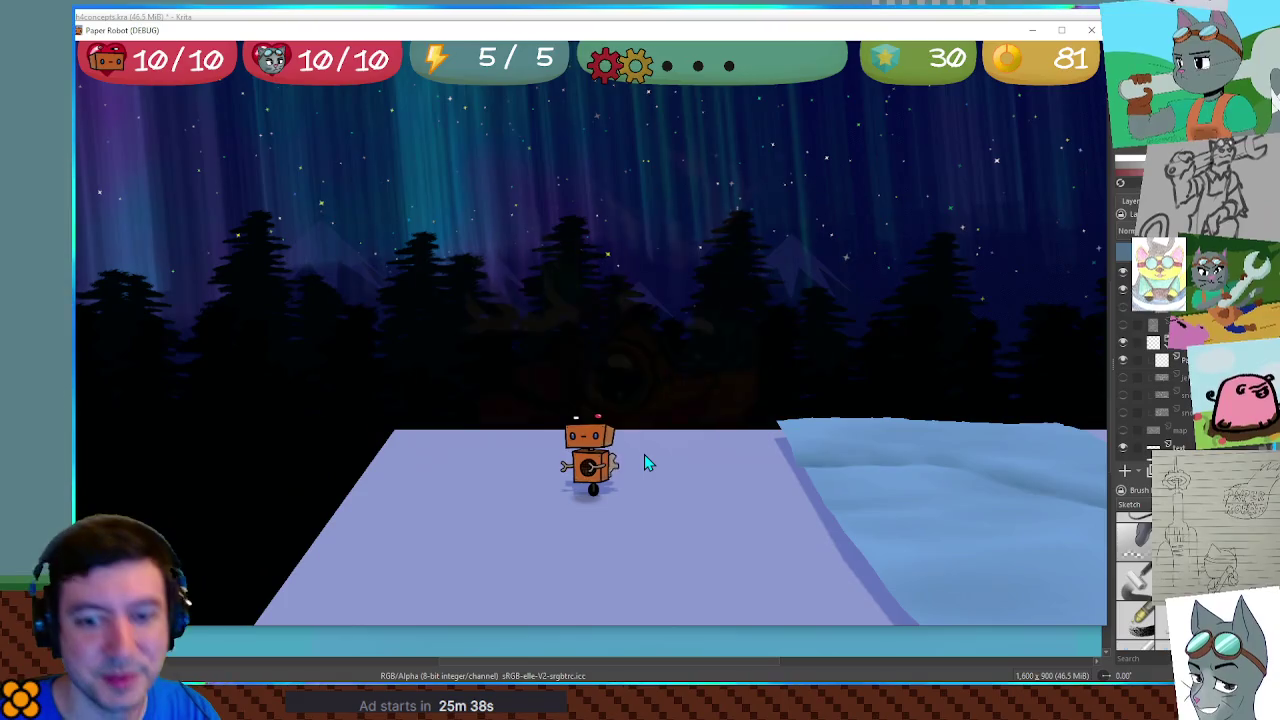
Push the robot through deep snow back to flat ground, then bring Krita forward with the NPC list layer shown
{"action": "key", "text": "d"}
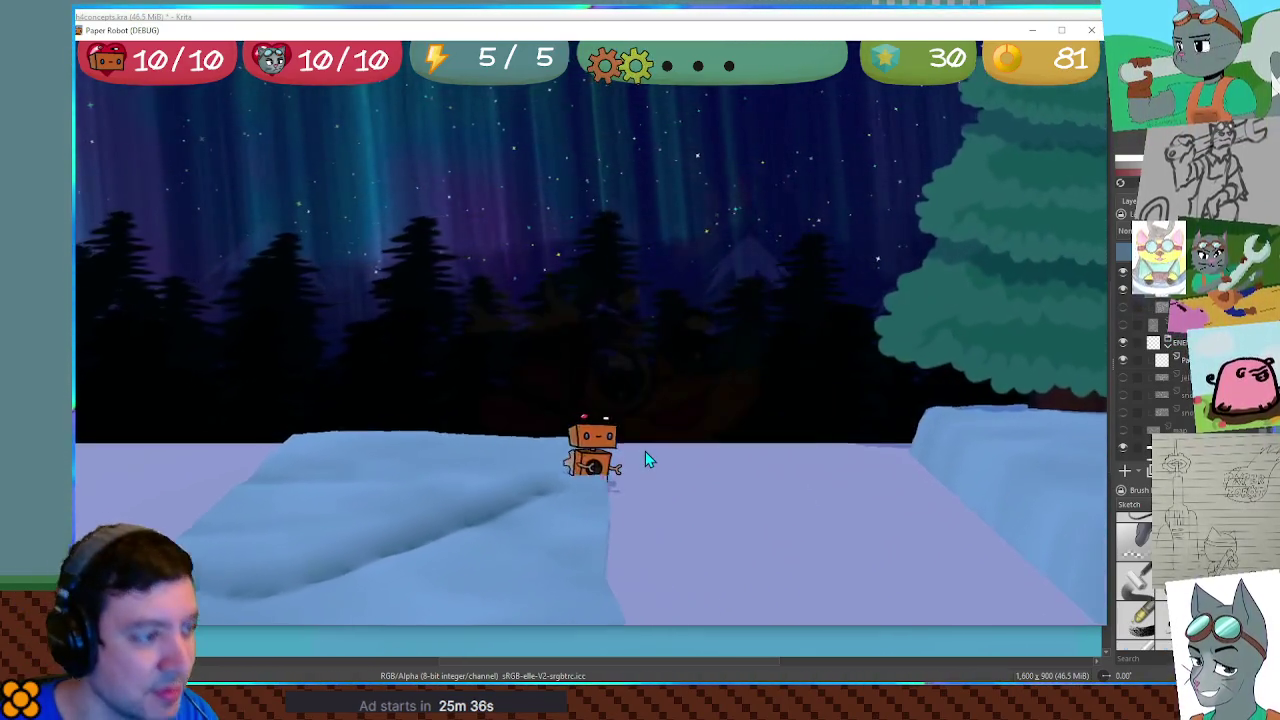
{"action": "key", "text": "a"}
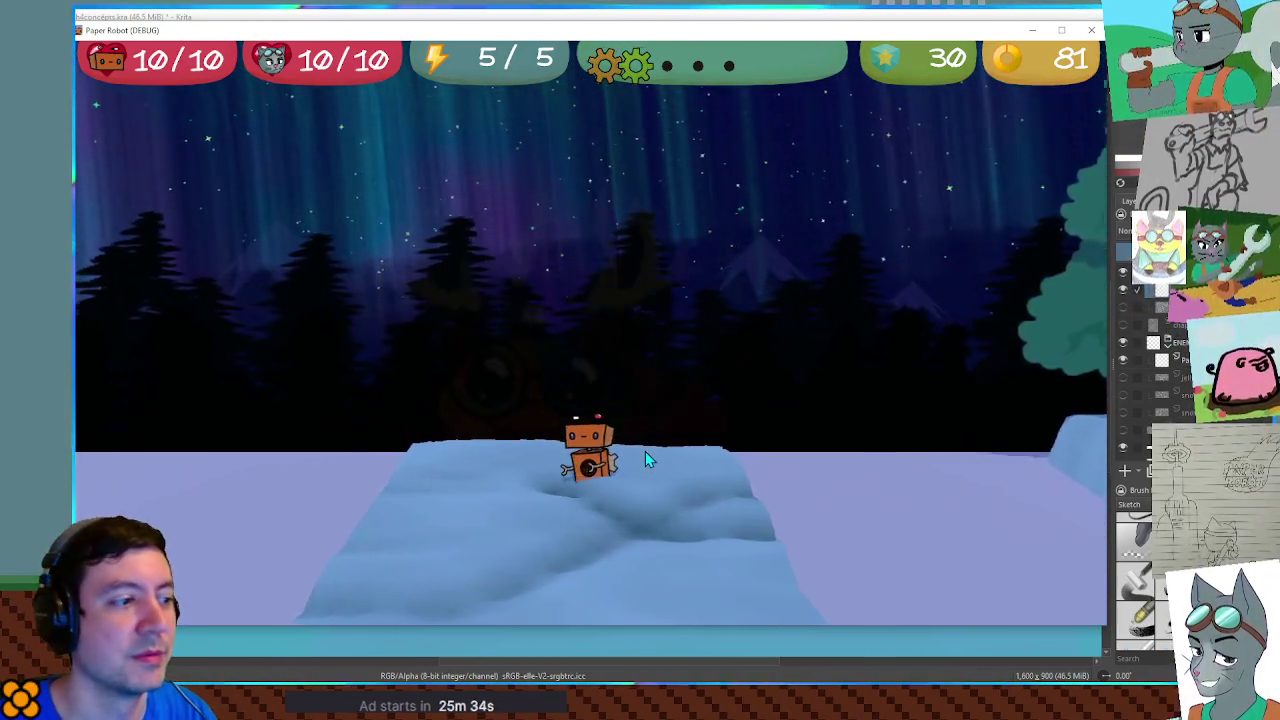
{"action": "key", "text": "d"}
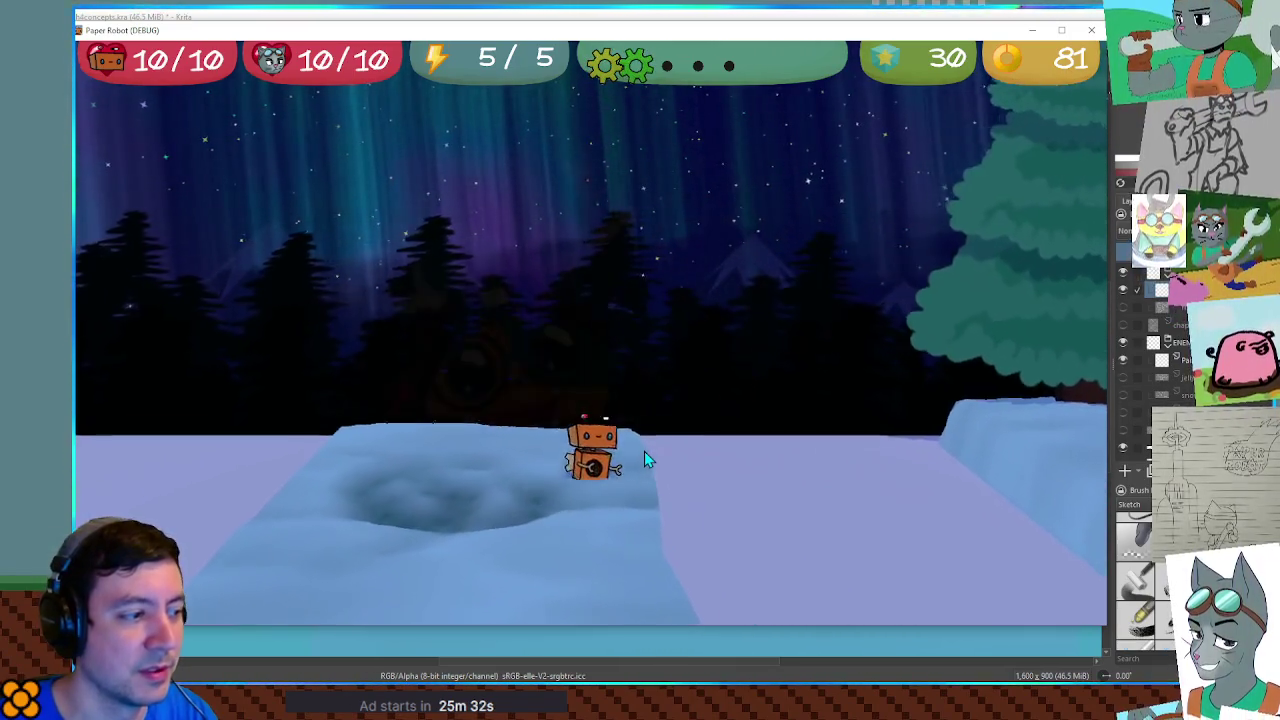
{"action": "key", "text": "a"}
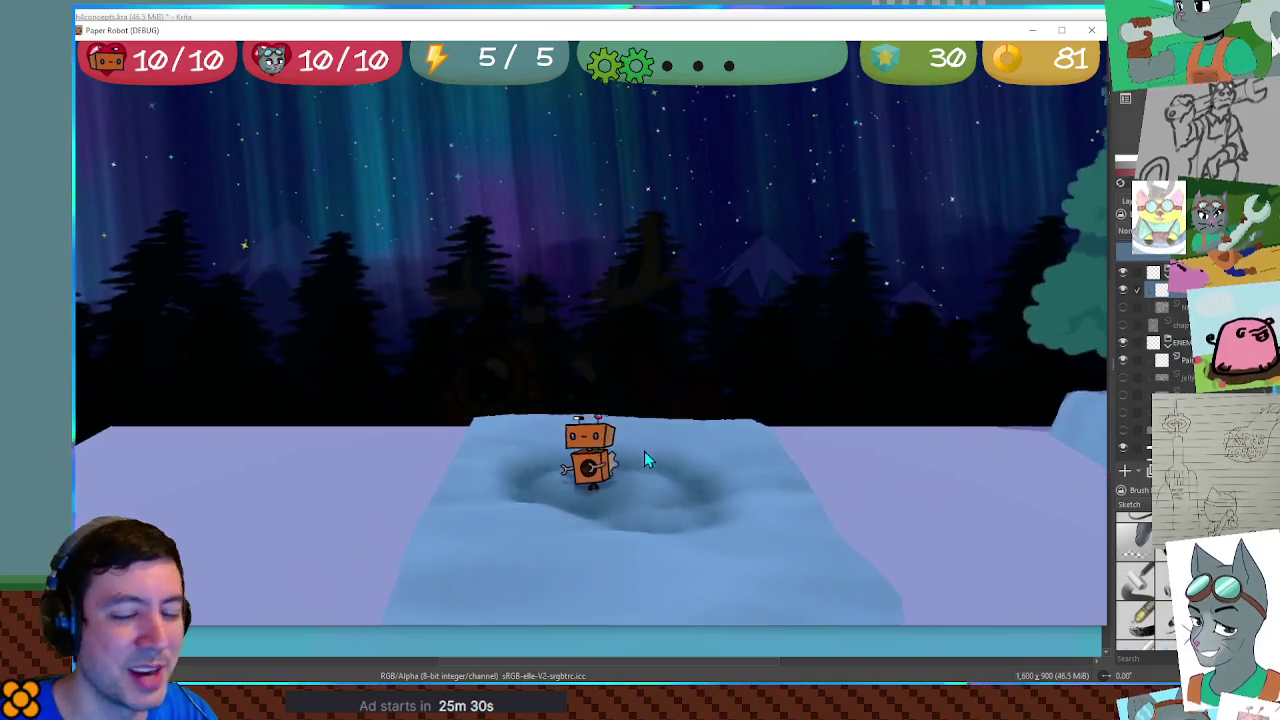
{"action": "key", "text": "a"}
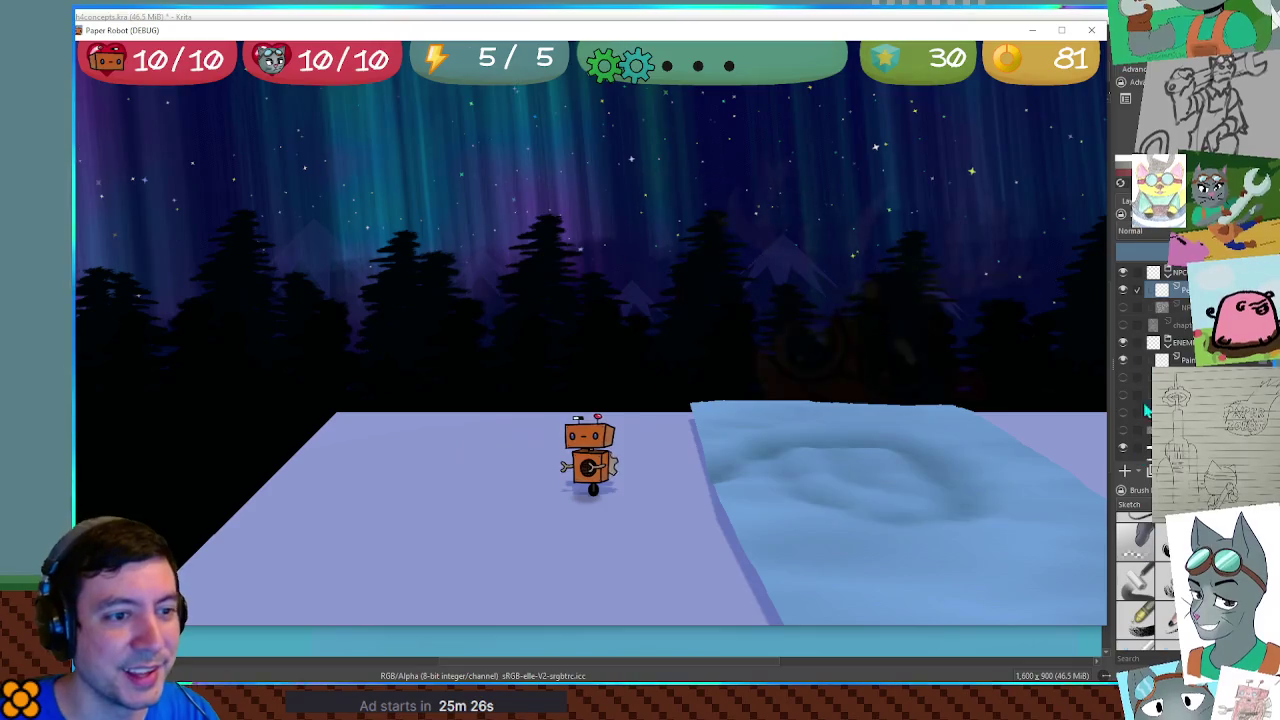
{"action": "left_click", "coordinate": [1142, 303]}
{"action": "left_click", "coordinate": [1122, 307]}
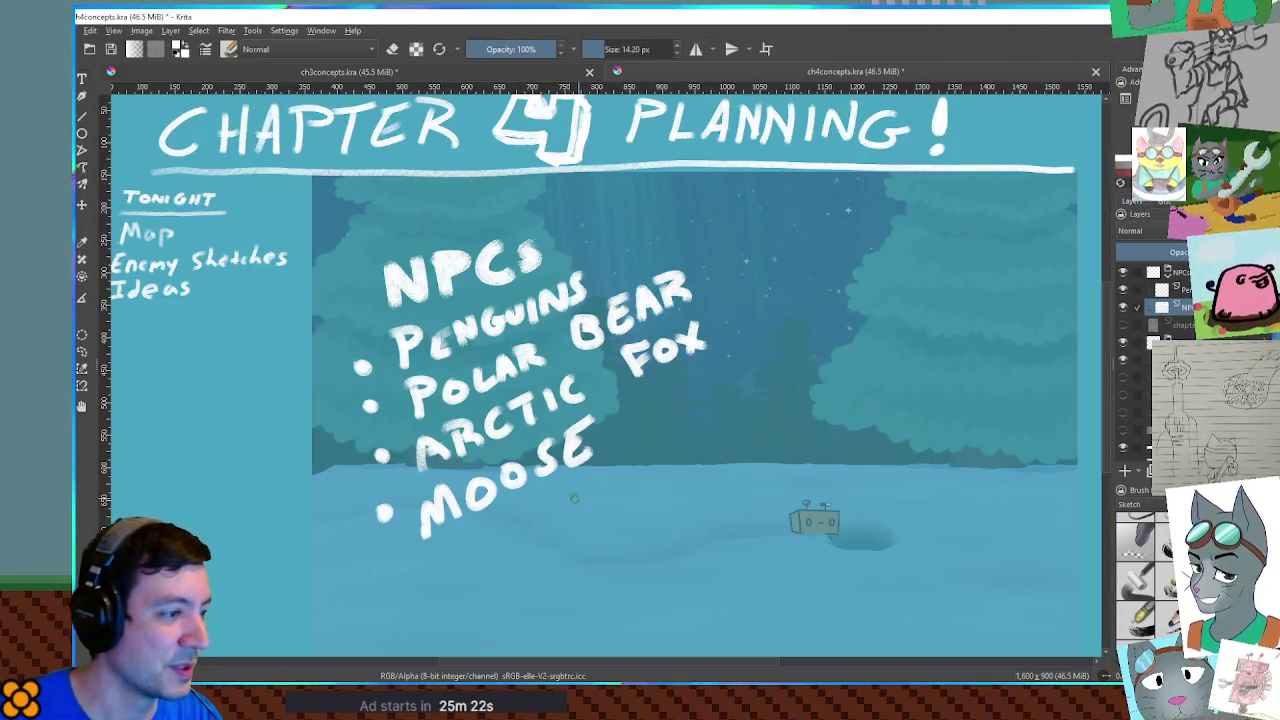
With a smaller brush, hand-letter '(FLANNEL)' beneath MOOSE, then hide the NPC list layer
{"action": "key", "text": "bracketleft"}
{"action": "mouse_move", "coordinate": [508, 514]}
{"action": "left_mouse_down"}
{"action": "mouse_move", "coordinate": [509, 535]}
{"action": "mouse_move", "coordinate": [519, 516]}
{"action": "mouse_move", "coordinate": [533, 532]}
{"action": "mouse_move", "coordinate": [553, 528]}
{"action": "mouse_move", "coordinate": [570, 487]}
{"action": "mouse_move", "coordinate": [636, 452]}
{"action": "mouse_move", "coordinate": [656, 472]}
{"action": "left_mouse_up"}
{"action": "left_click_drag", "start_coordinate": [657, 428], "coordinate": [662, 470]}
{"action": "left_click_drag", "start_coordinate": [493, 505], "coordinate": [499, 553]}
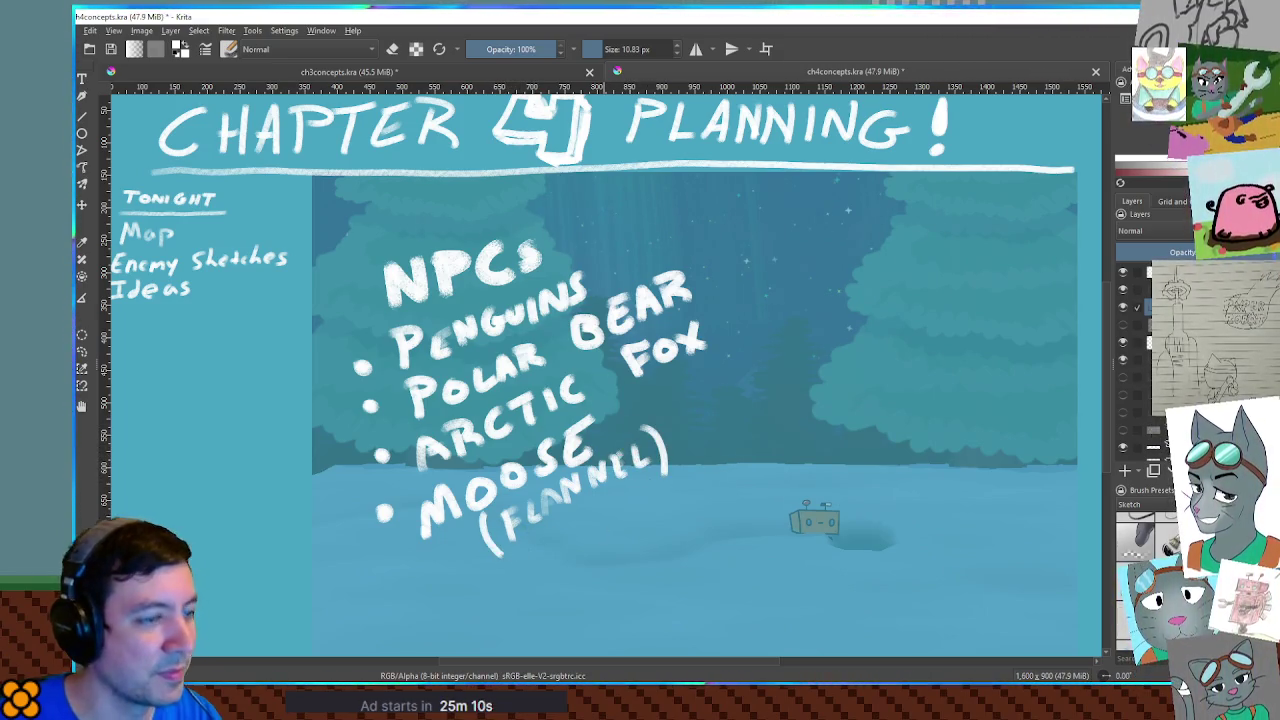
{"action": "left_click", "coordinate": [1122, 290]}
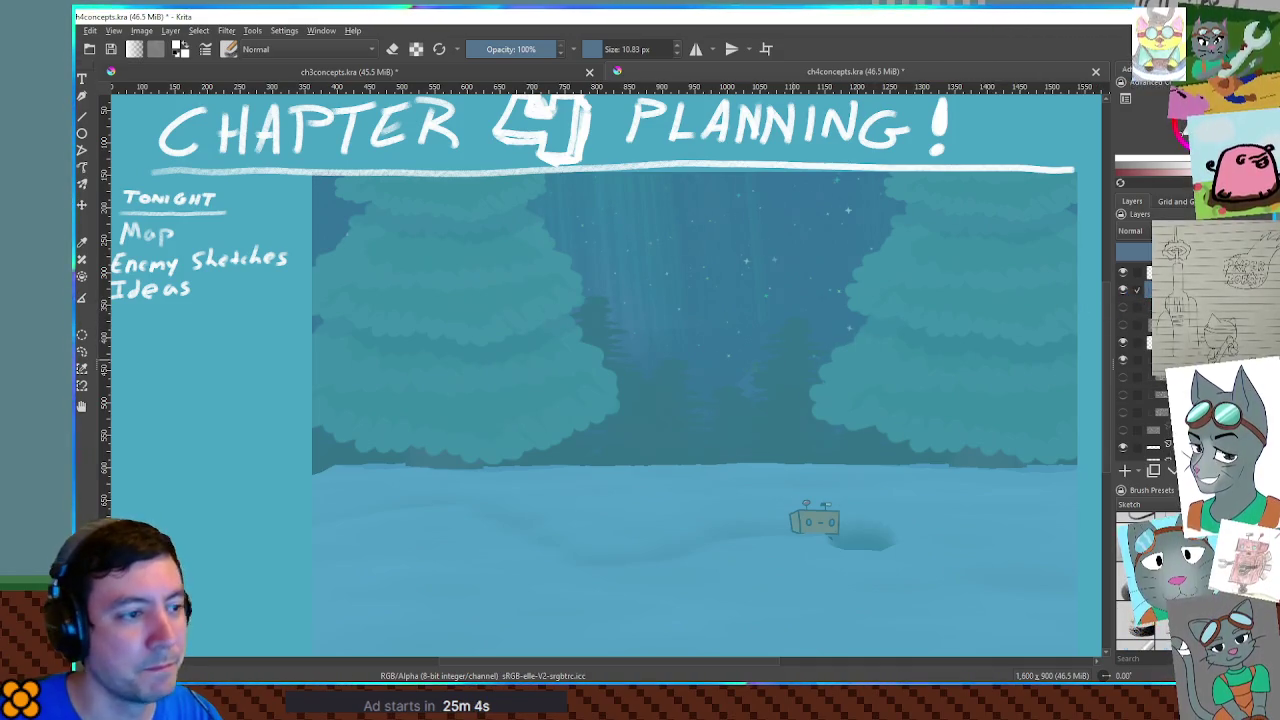
With a larger brush, paint the creature's eye over the left tree, undo the stray oval, and switch to the game
{"action": "left_click_drag", "start_coordinate": [565, 290], "coordinate": [600, 290]}
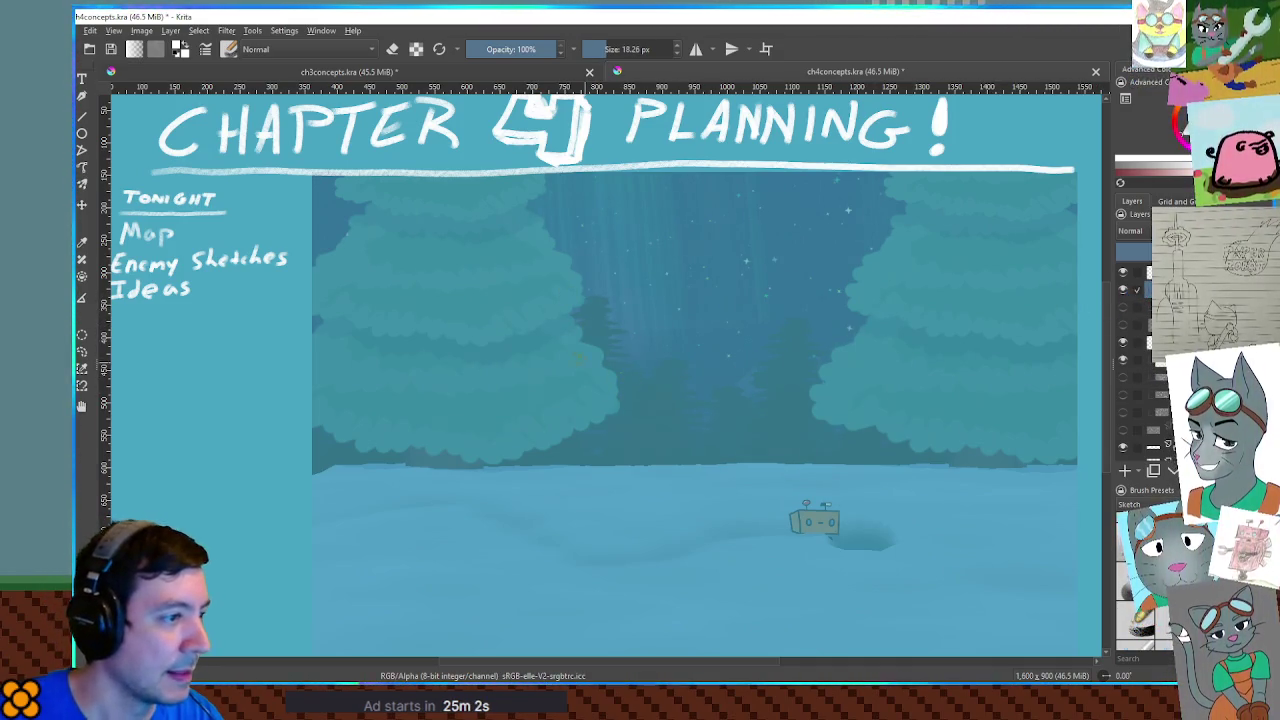
{"action": "mouse_move", "coordinate": [530, 342]}
{"action": "left_mouse_down"}
{"action": "mouse_move", "coordinate": [591, 338]}
{"action": "mouse_move", "coordinate": [598, 352]}
{"action": "mouse_move", "coordinate": [570, 350]}
{"action": "left_mouse_up"}
{"action": "key", "text": "ctrl+z"}
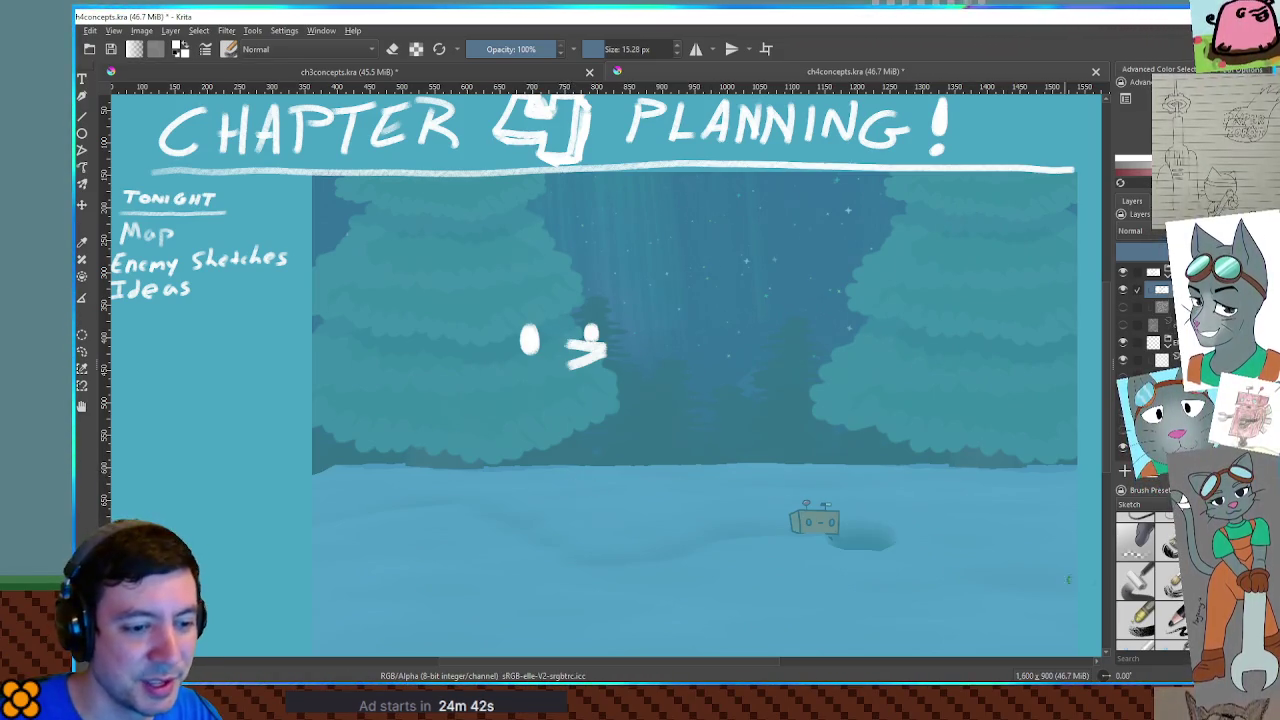
{"action": "key", "text": "alt+Tab"}
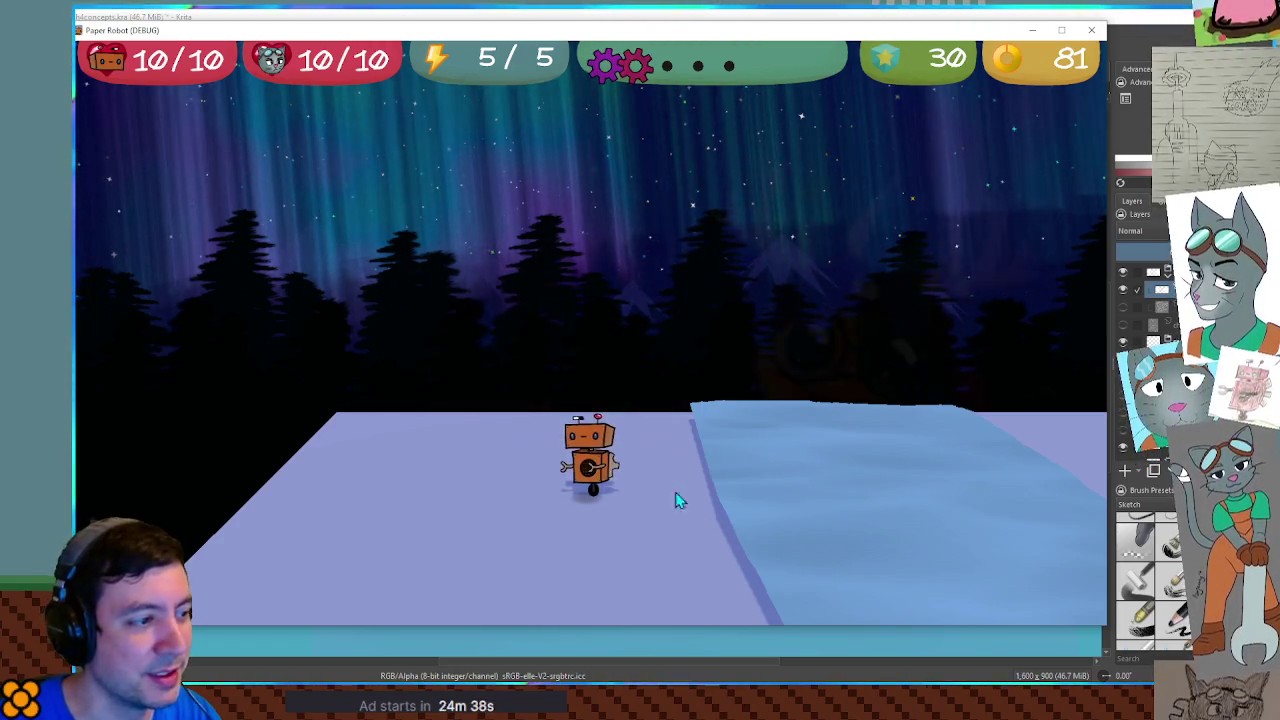
Return from the Paper Robot game to the Krita Chapter 4 planning canvas
{"action": "key", "text": "alt+Tab"}
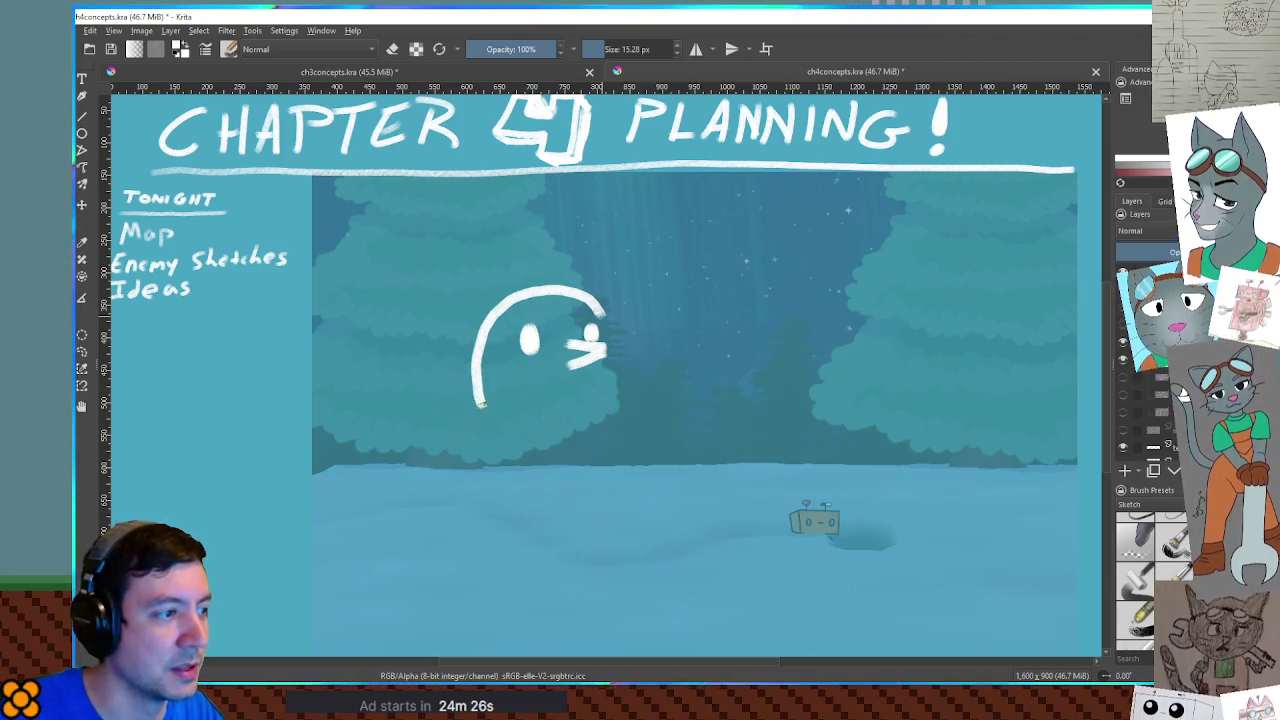
Undo three rejected head arcs and redraw one tall arc from the mouth down to the snow
{"action": "key", "text": "ctrl+z"}
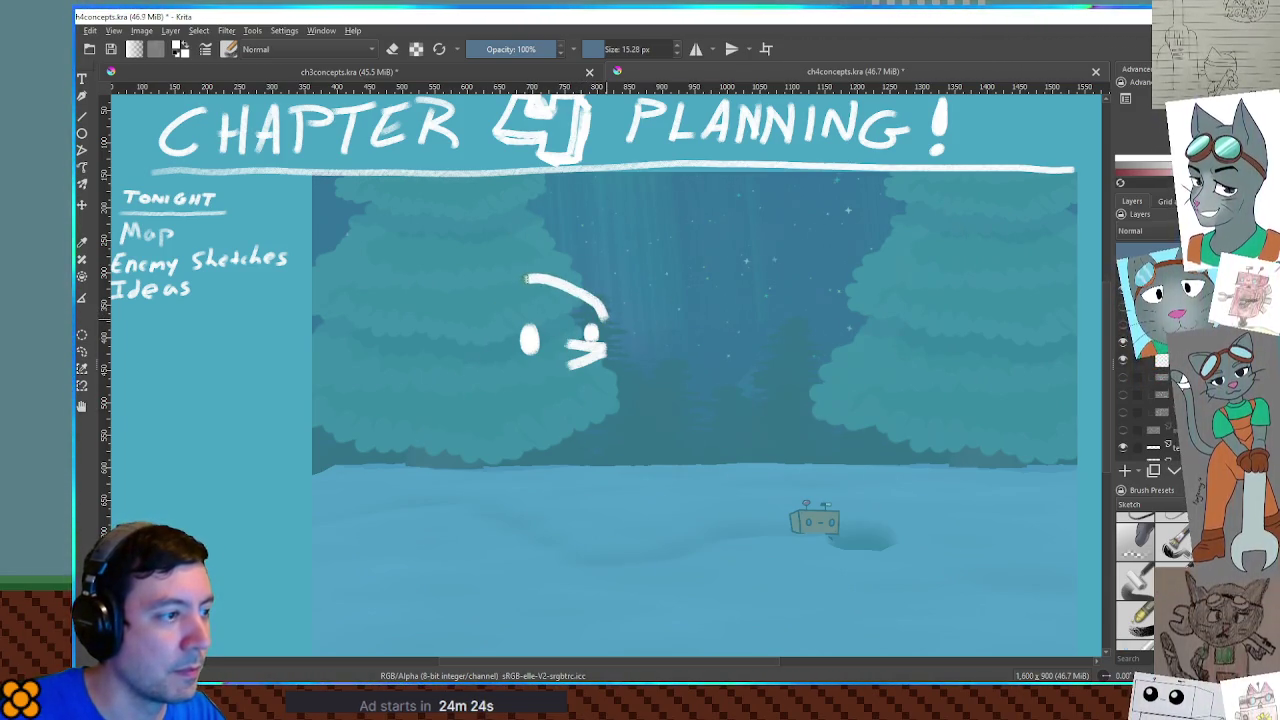
{"action": "key", "text": "ctrl+z"}
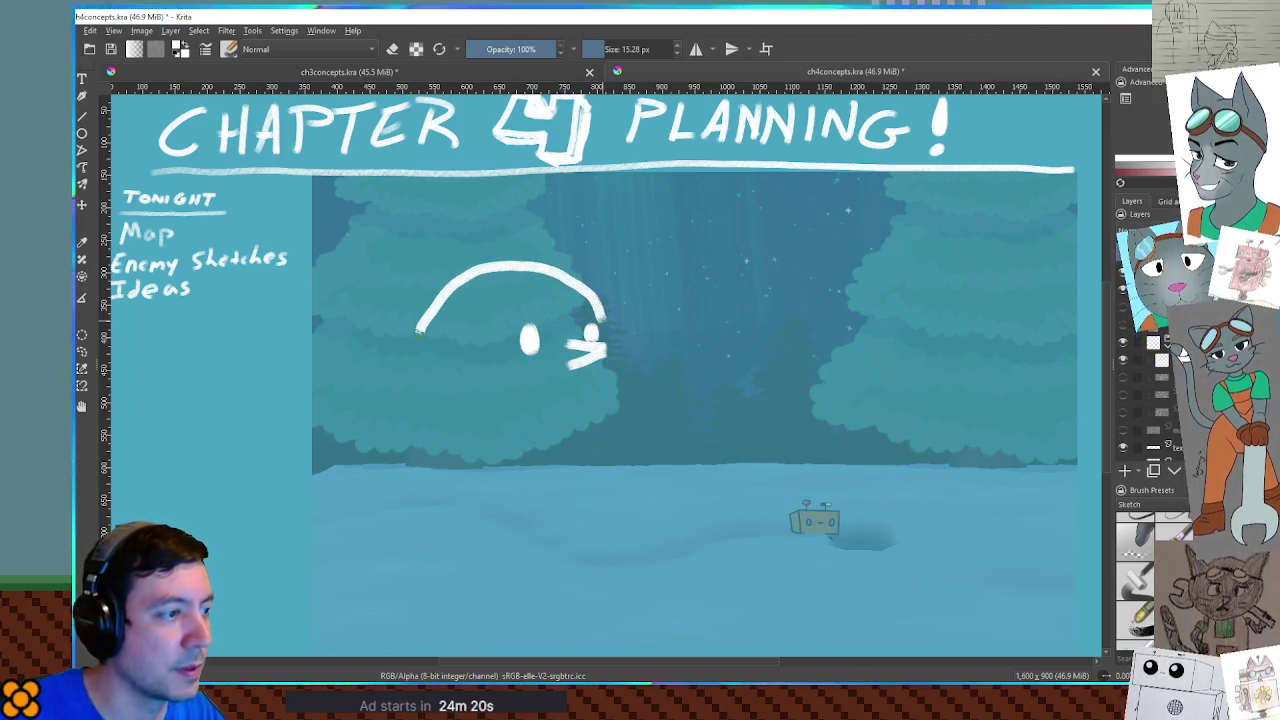
{"action": "key", "text": "ctrl+z"}
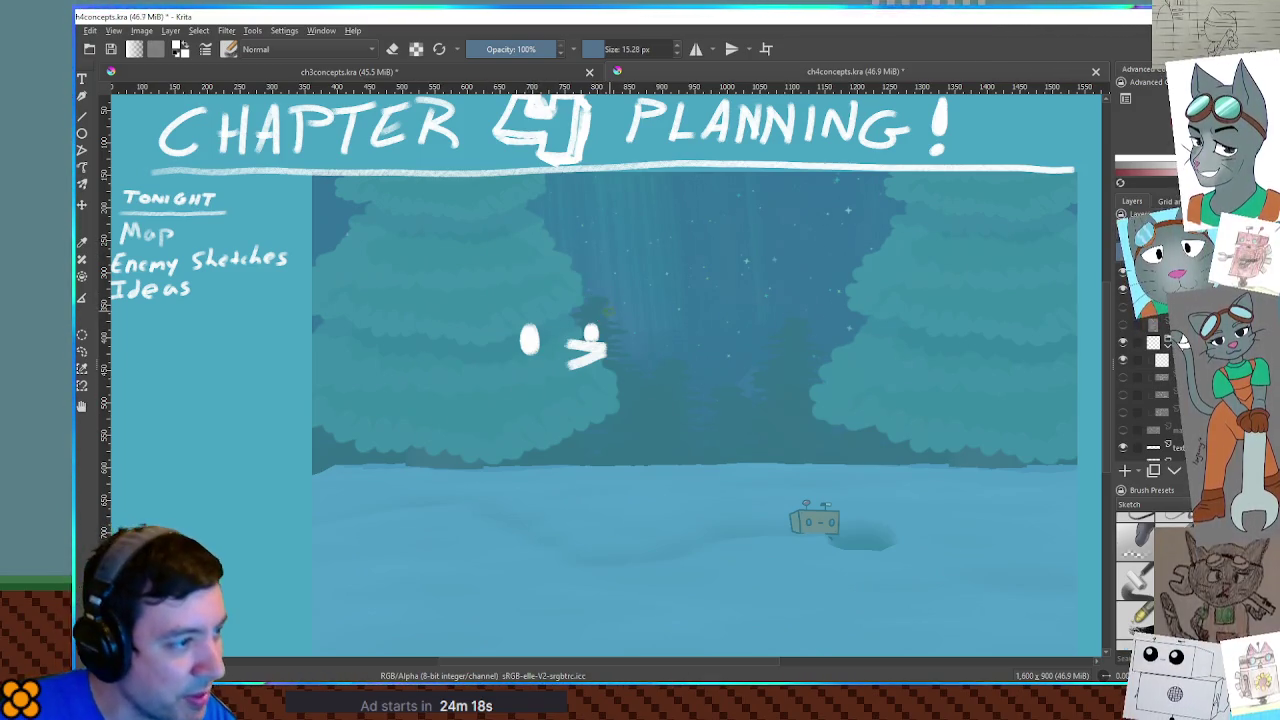
{"action": "mouse_move", "coordinate": [606, 313]}
{"action": "left_mouse_down"}
{"action": "mouse_move", "coordinate": [512, 264]}
{"action": "mouse_move", "coordinate": [386, 372]}
{"action": "mouse_move", "coordinate": [410, 494]}
{"action": "left_mouse_up"}
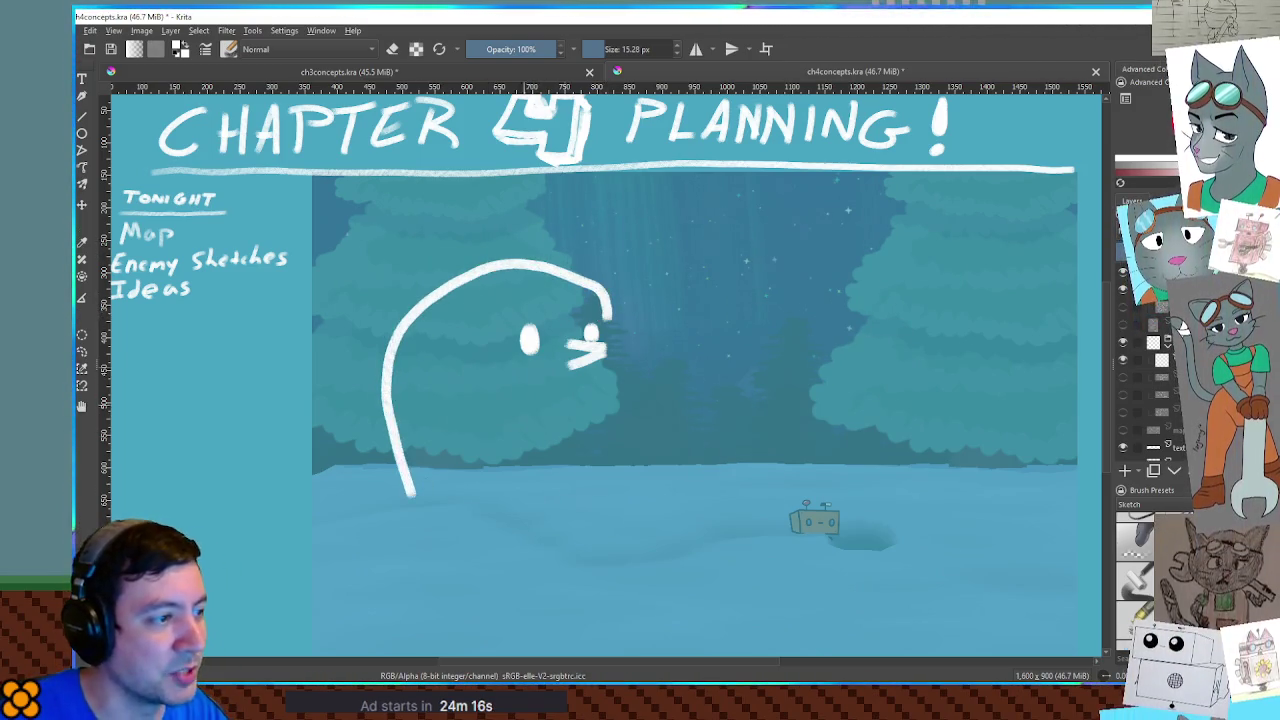